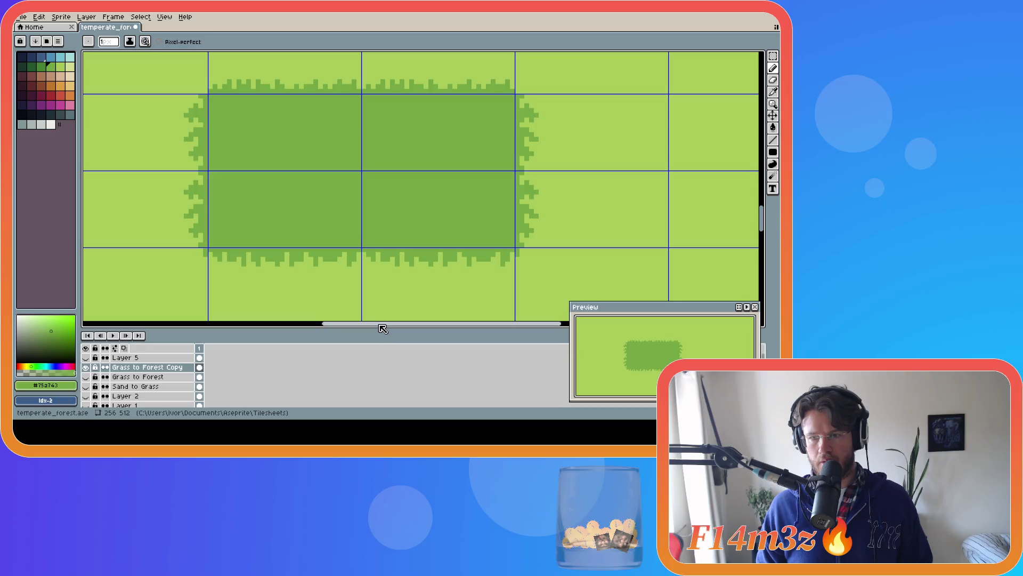
Undo and redo the last pencil stroke on the dark grass tiles to compare versions.
key("v")
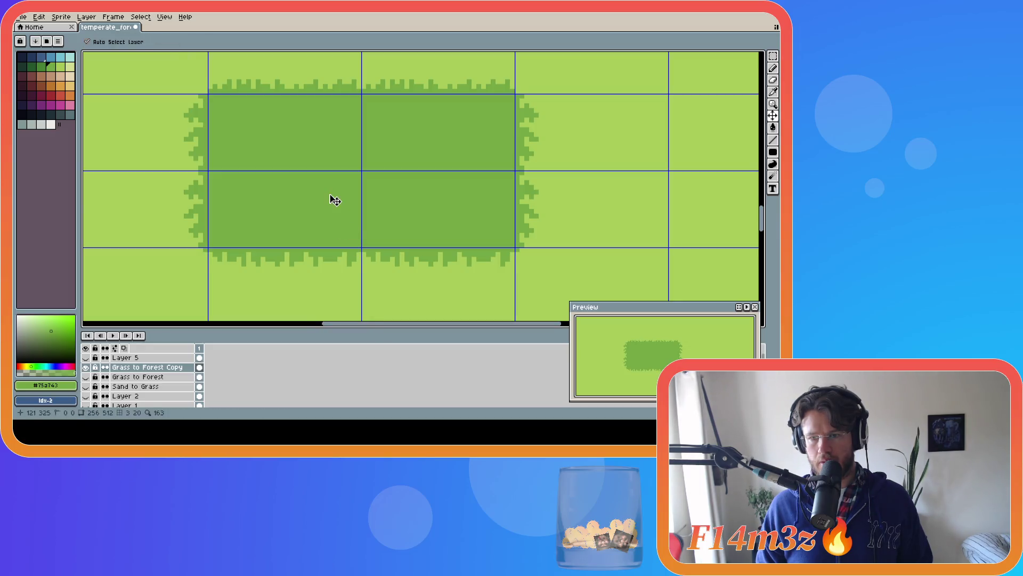
key("b")
scroll(329, 195, "down", 2)
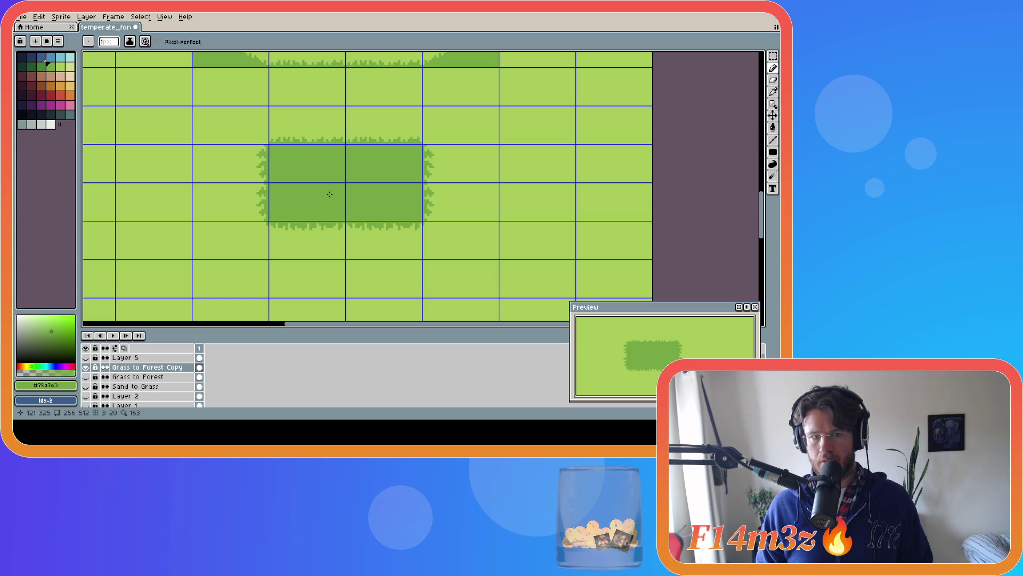
key("ctrl+z")
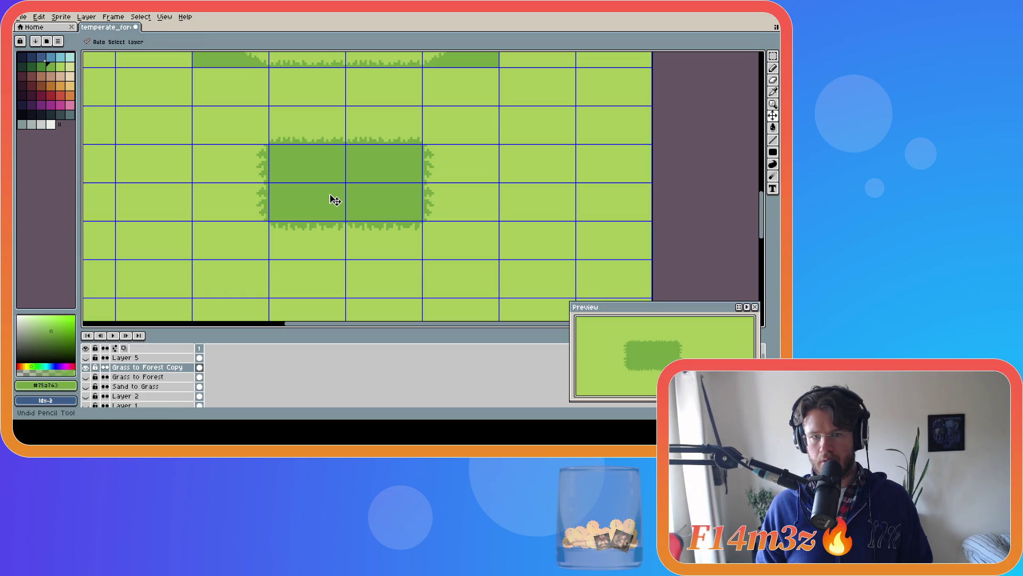
scroll(334, 200, "up", 1)
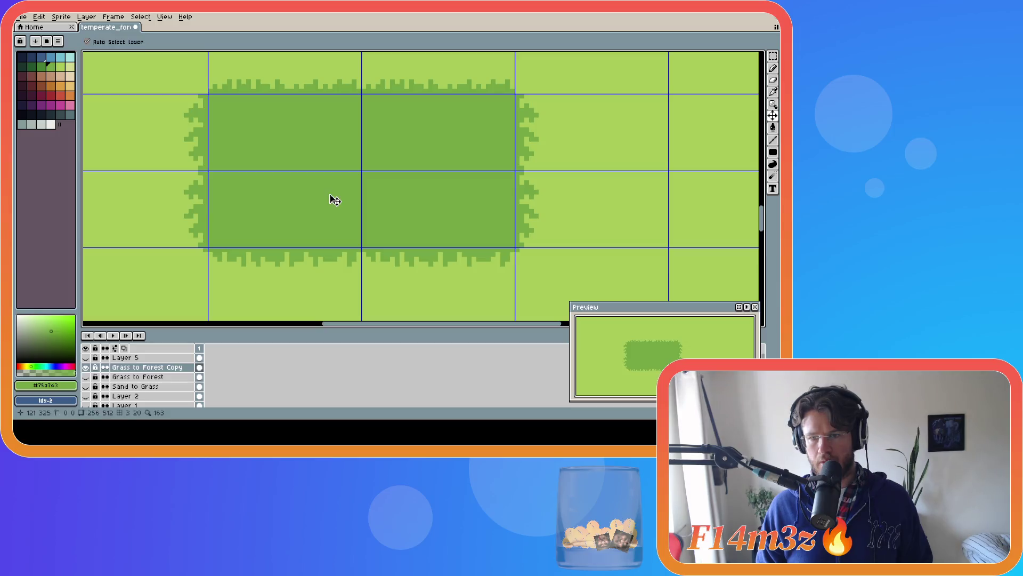
scroll(329, 194, "down", 1)
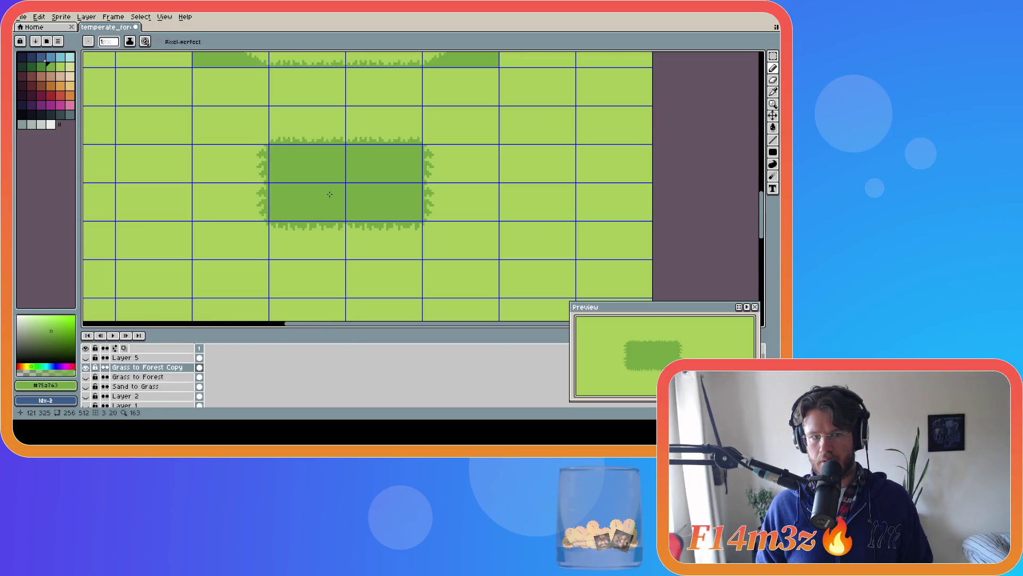
key("ctrl+z")
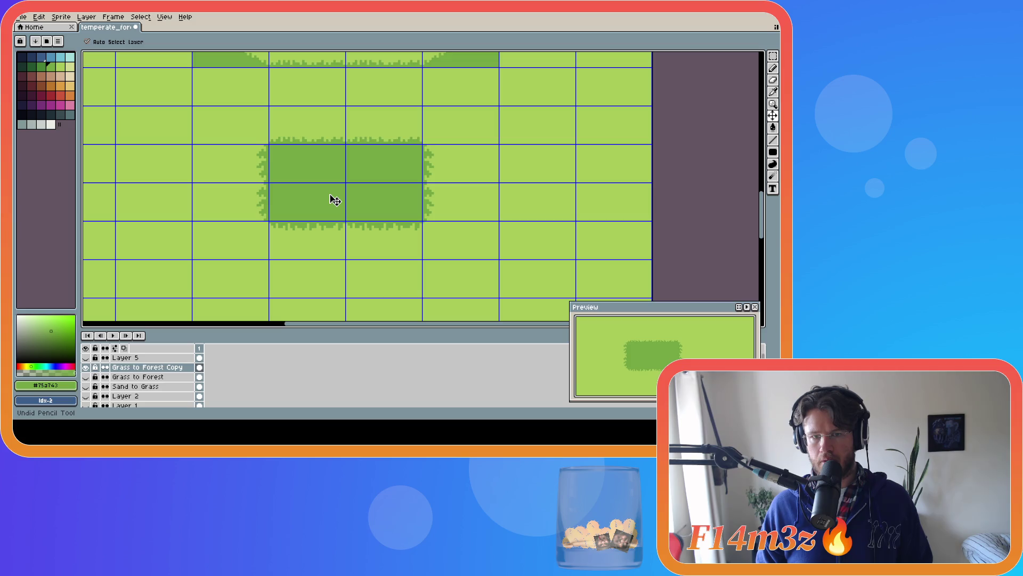
key("ctrl+y")
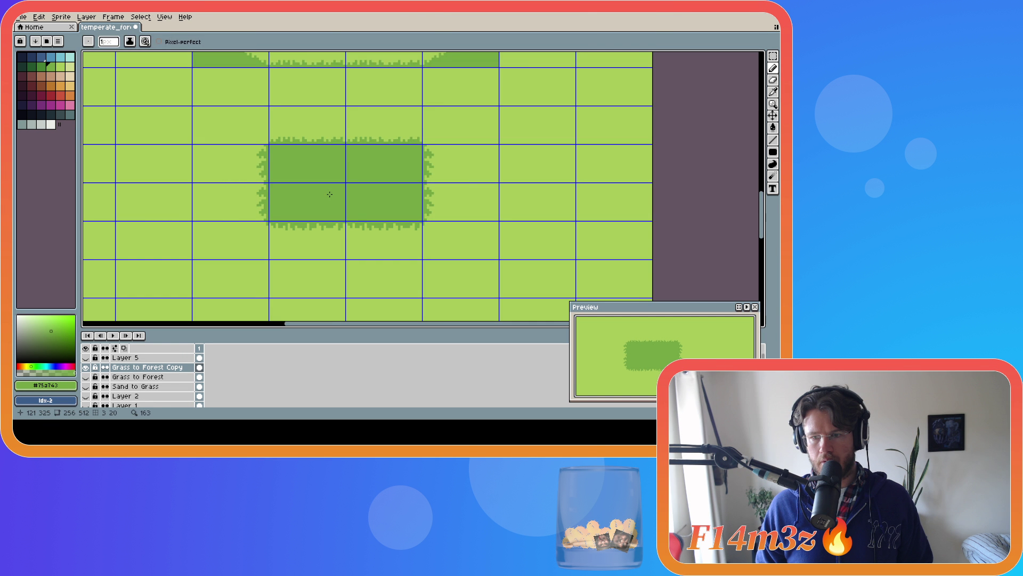
key("ctrl+z")
scroll(394, 229, "up", 2)
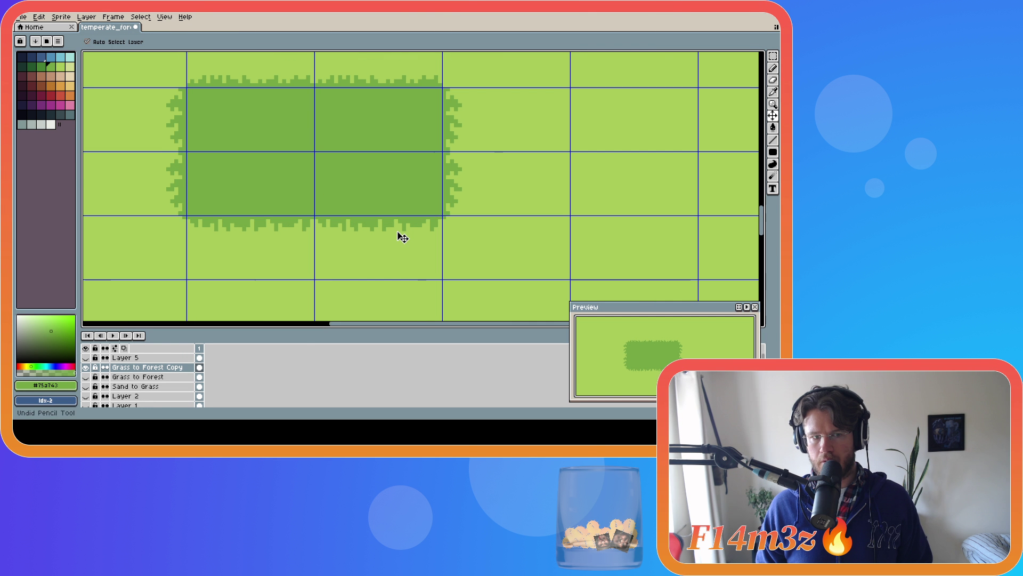
Keep the pencil stroke redone and save temperate_forest.ase.
key("ctrl")
key("ctrl+y")
key("ctrl+z")
key("ctrl+y")
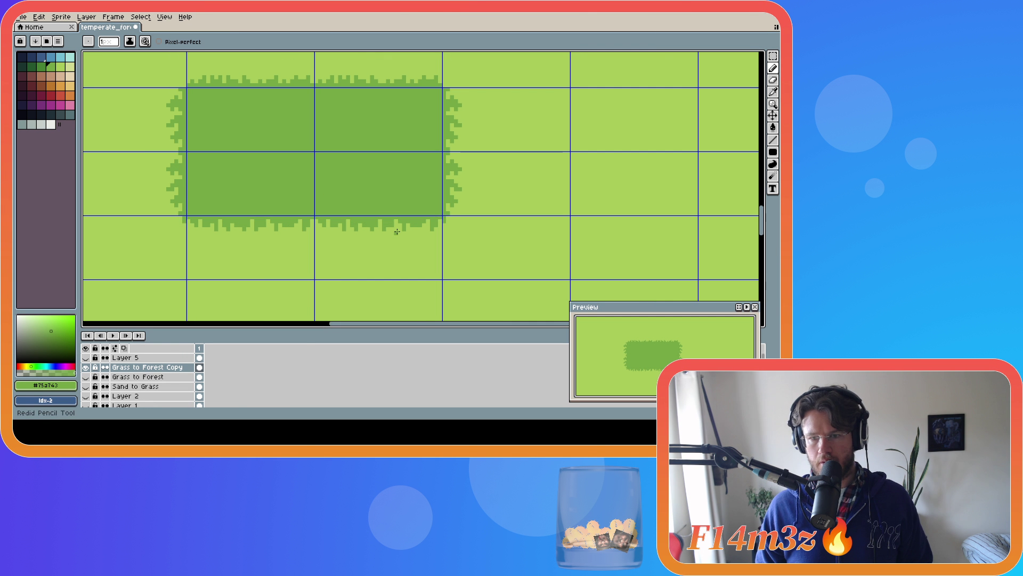
key("ctrl")
key("ctrl+s")
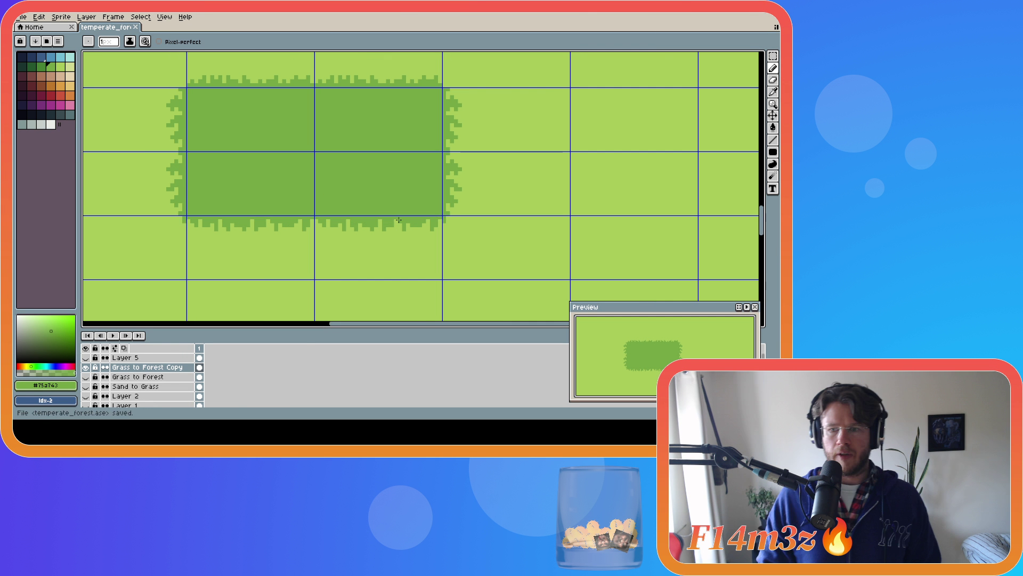
Zoom and pan the Preview to frame the whole hill, then zoom the canvas onto its right edge.
scroll(308, 148, "down", 5)
scroll(688, 163, "left", 3)
scroll(398, 121, "up", 3)
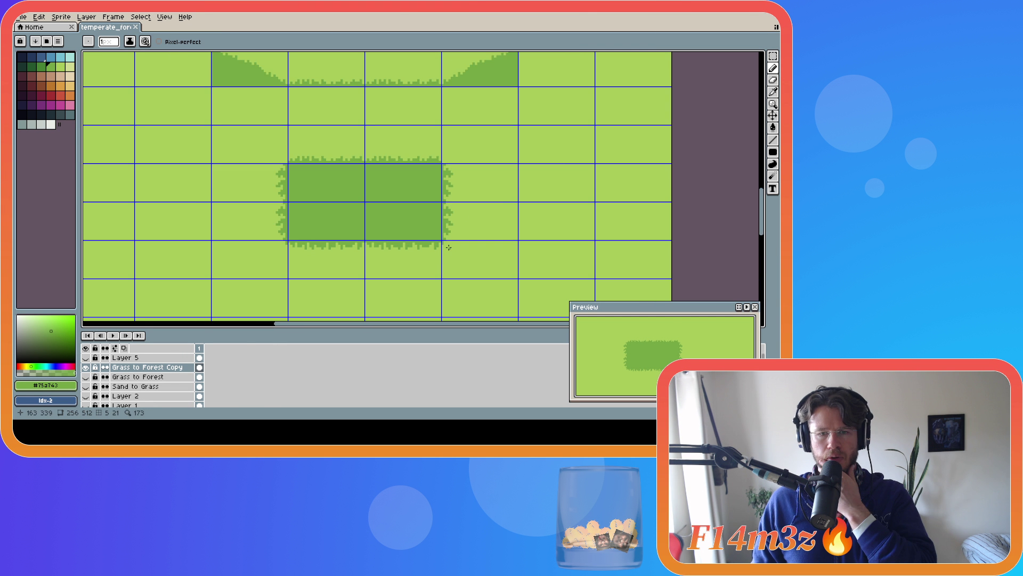
left_click_drag(761, 221, 772, 138)
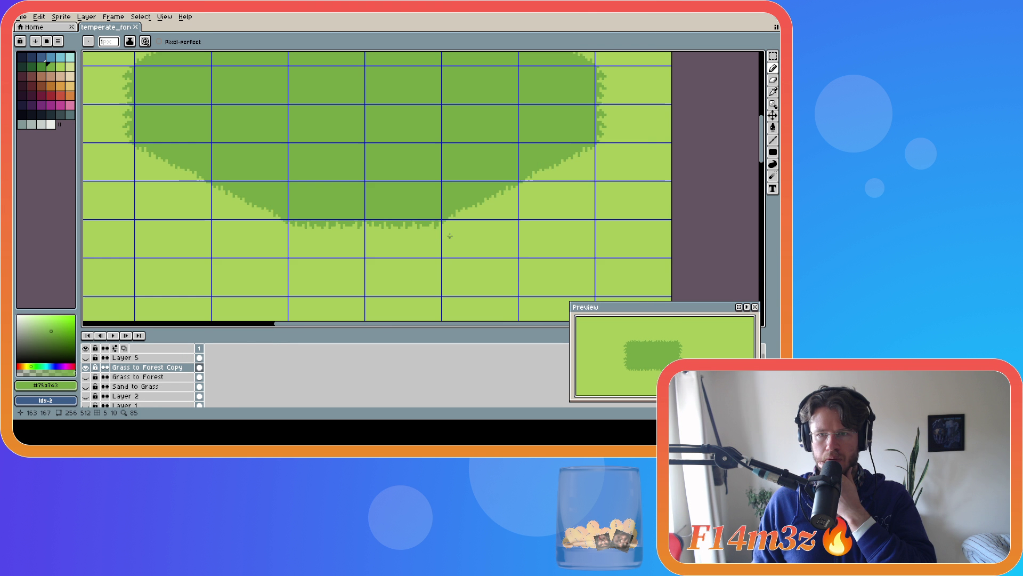
scroll(641, 144, "up", 5)
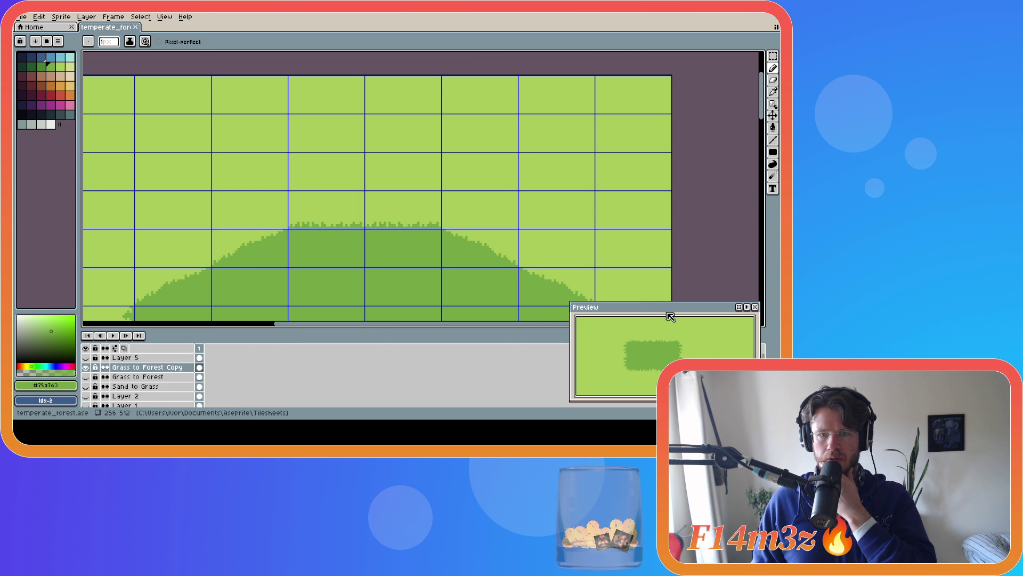
scroll(684, 267, "down", 3)
scroll(655, 360, "up", 3)
left_click_drag(655, 360, 655, 383)
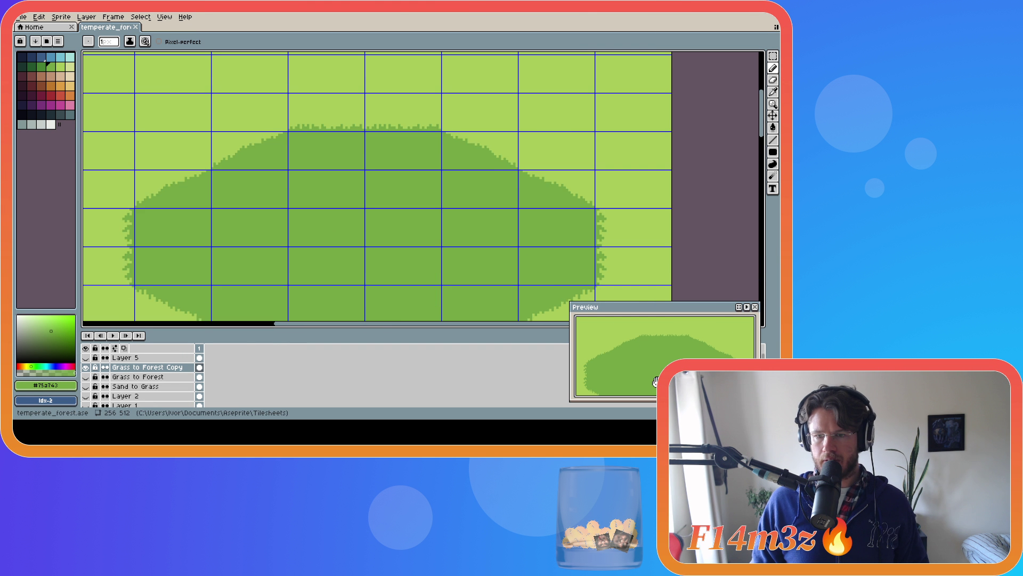
scroll(599, 212, "up", 1)
scroll(599, 212, "up", 1)
left_click(591, 196)
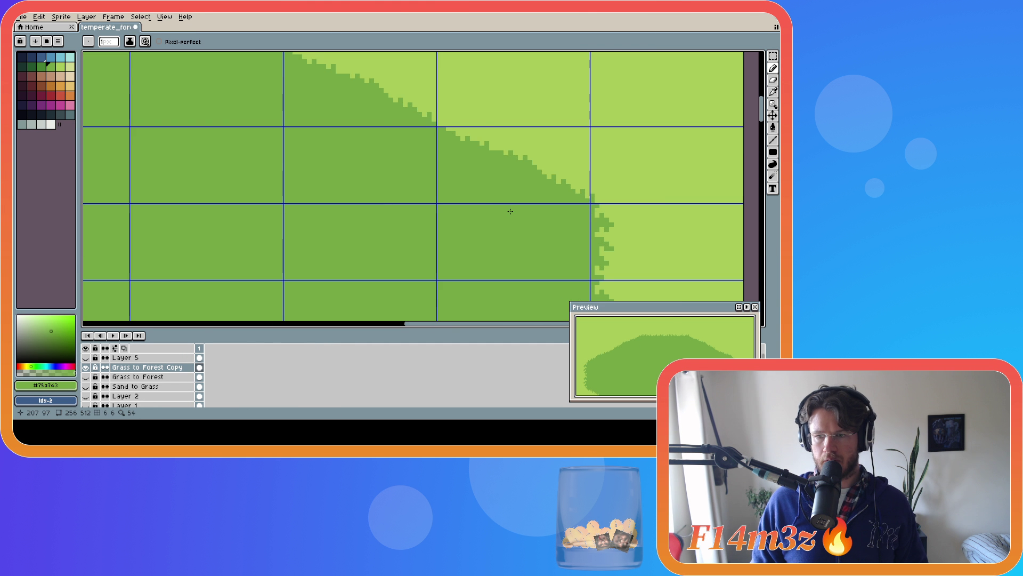
key("ctrl+z")
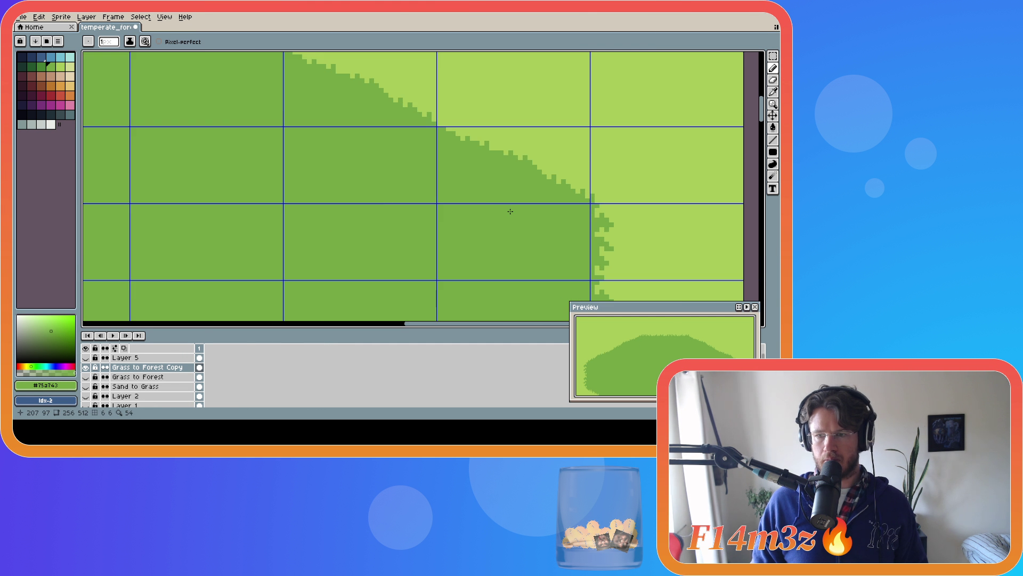
left_click(592, 203)
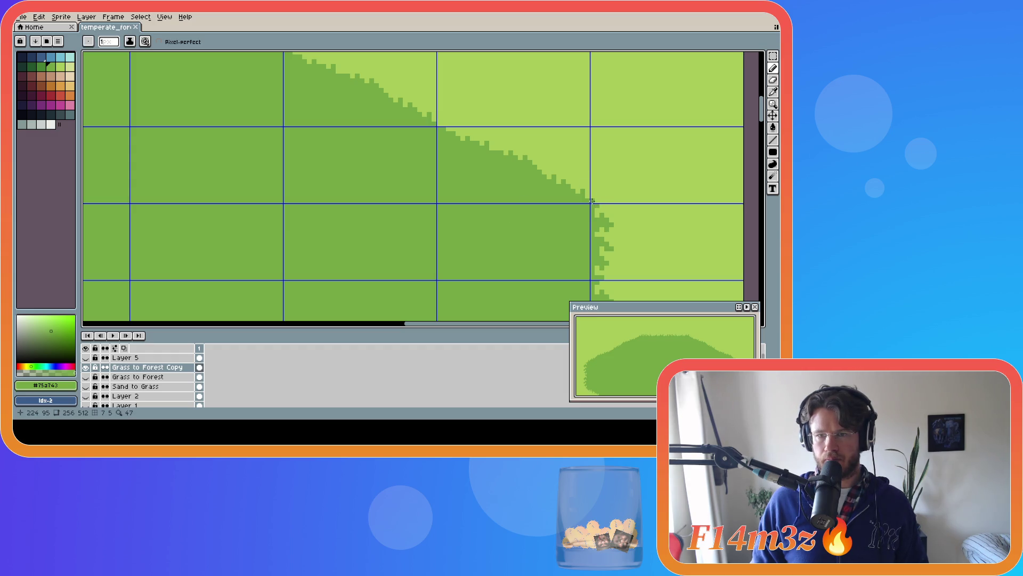
key("ctrl+z")
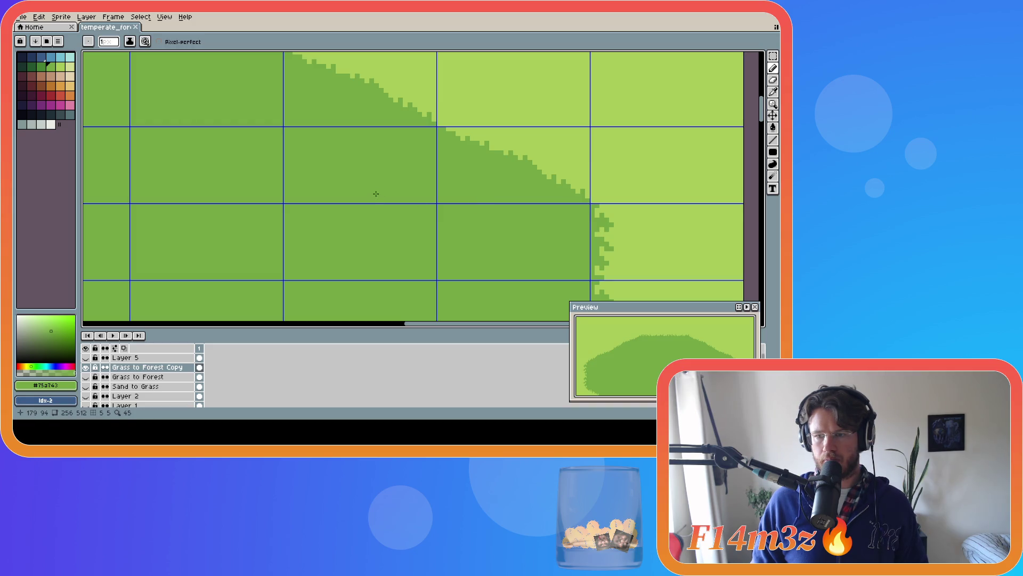
key("ctrl+y")
key("ctrl")
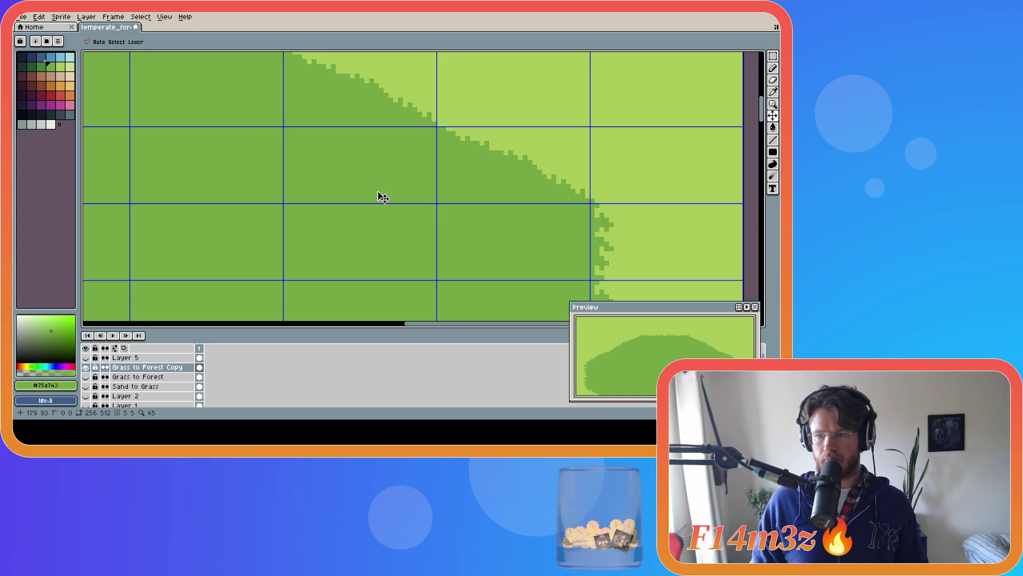
key("ctrl+z")
key("ctrl+y")
key("ctrl+z")
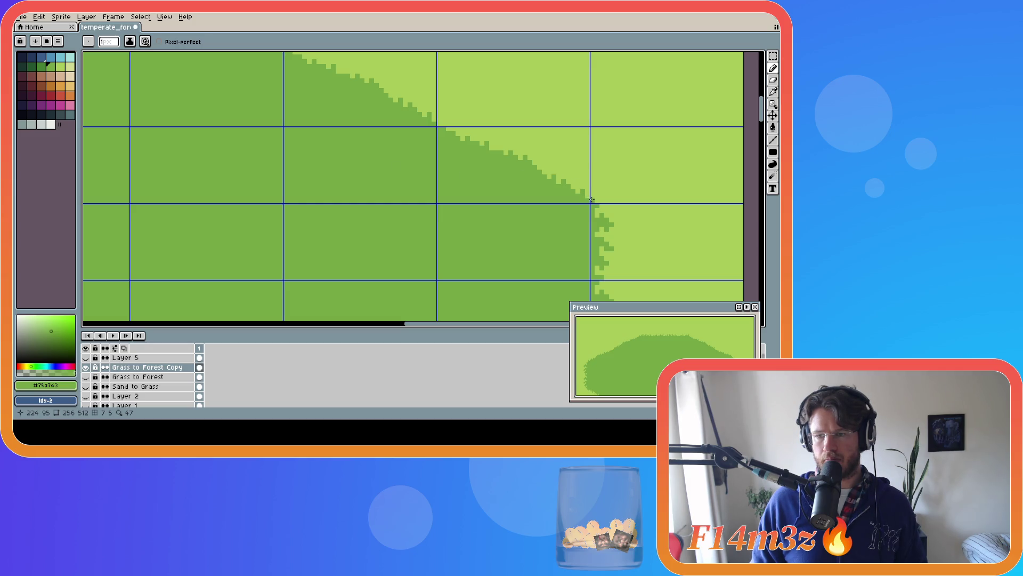
key("ctrl+z")
key("ctrl+z")
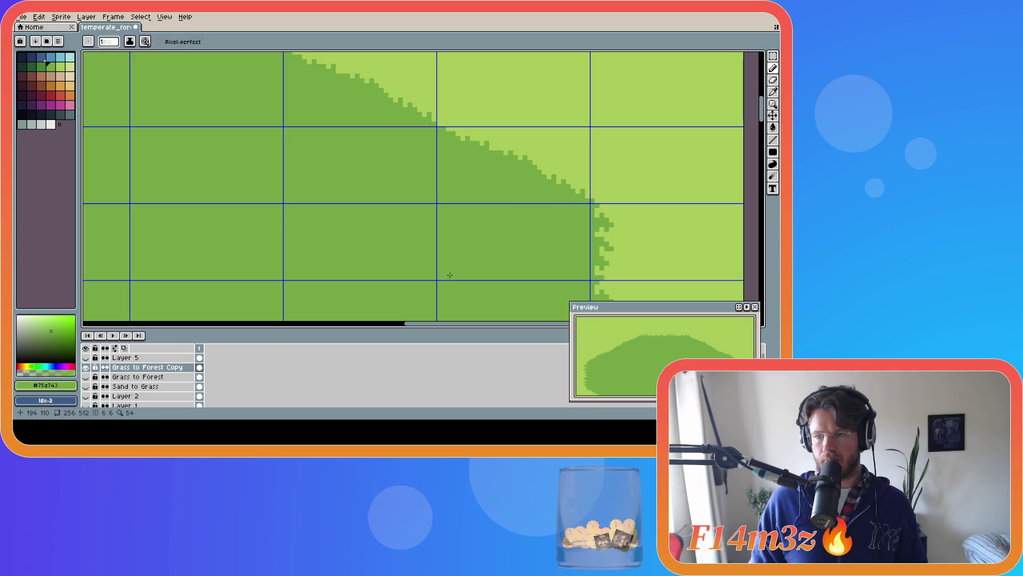
left_click_drag(450, 324, 262, 325)
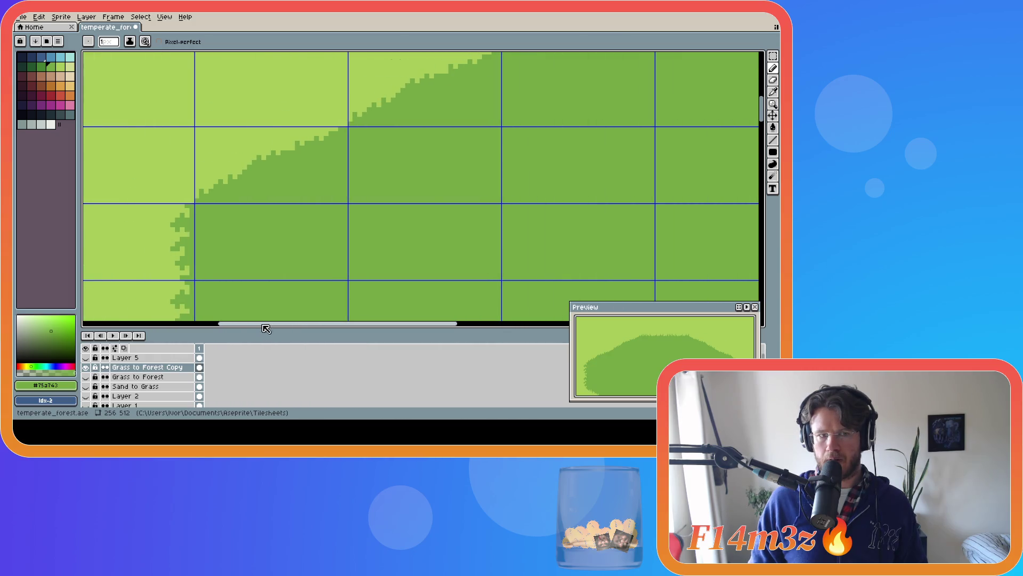
Repaint the hill's stepped edge pixels with light green #a8ca58 and dark green #75a743.
left_click(192, 201)
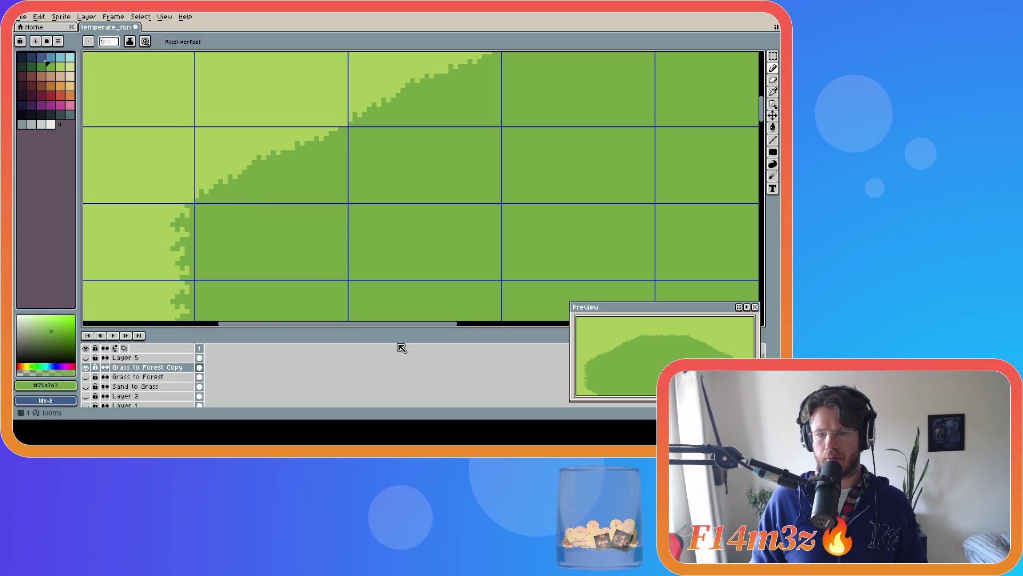
left_click_drag(389, 323, 576, 324)
key("i")
left_click(637, 190)
key("b")
scroll(337, 179, "down", 2)
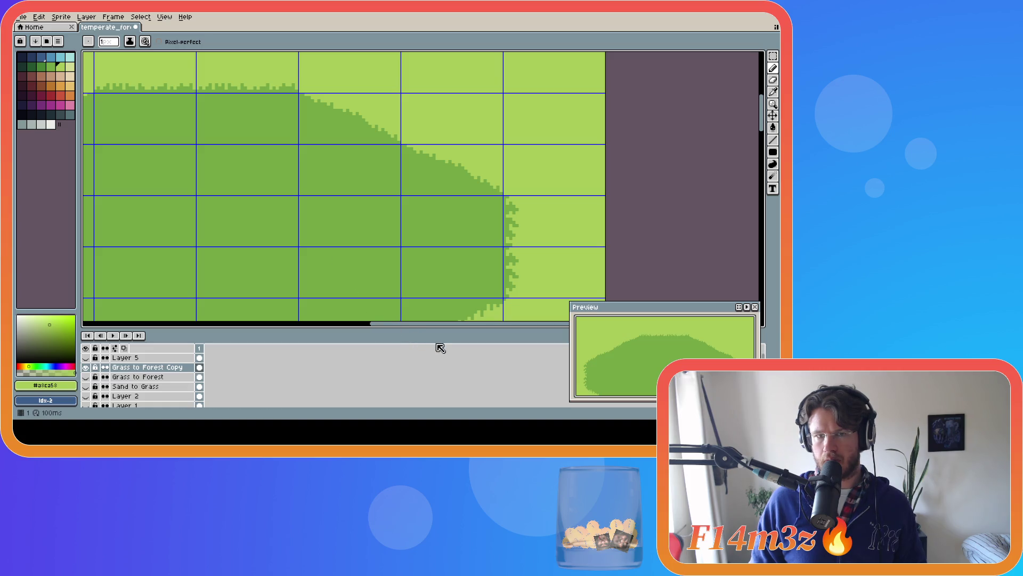
left_click_drag(427, 324, 345, 324)
left_click(492, 92, "alt")
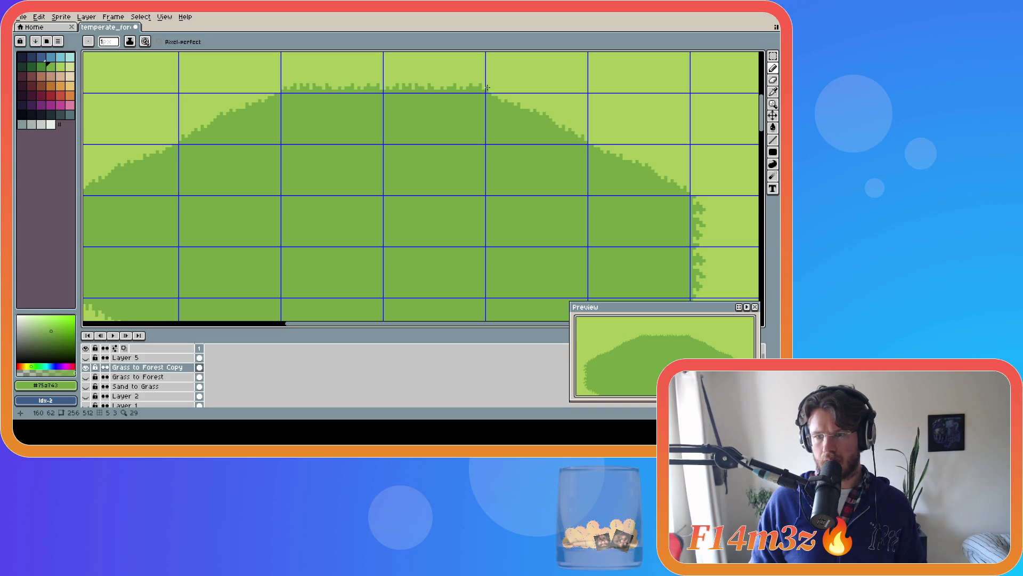
Compare the recent pencil strokes with undo and redo, leaving the last stroke undone.
key("ctrl+z")
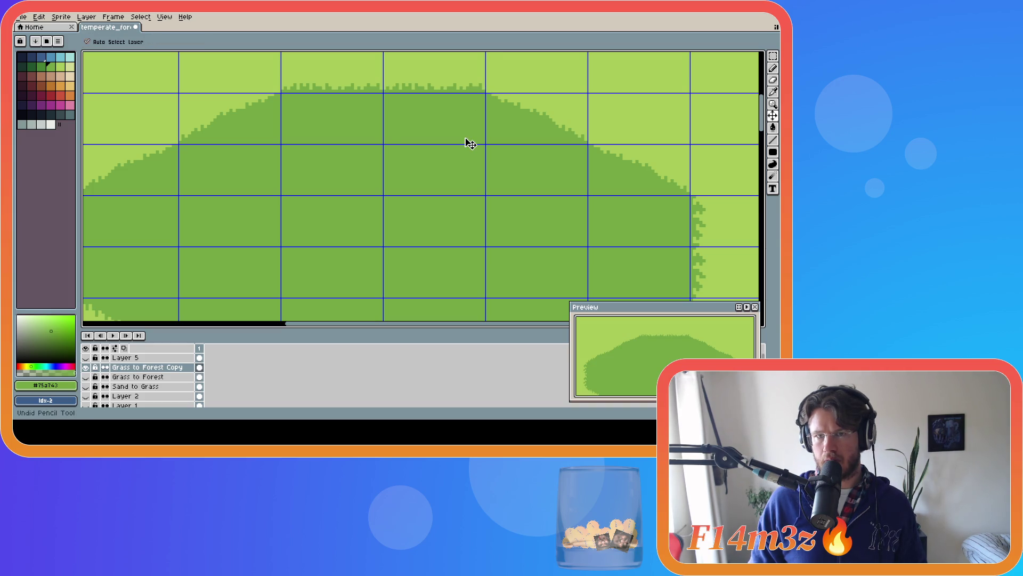
key("ctrl+z")
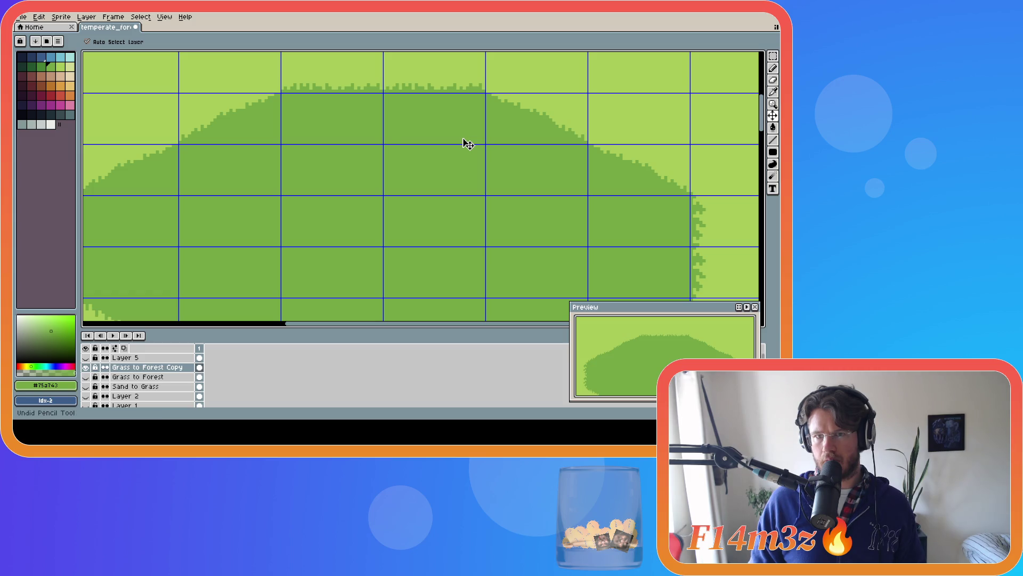
key("ctrl+y")
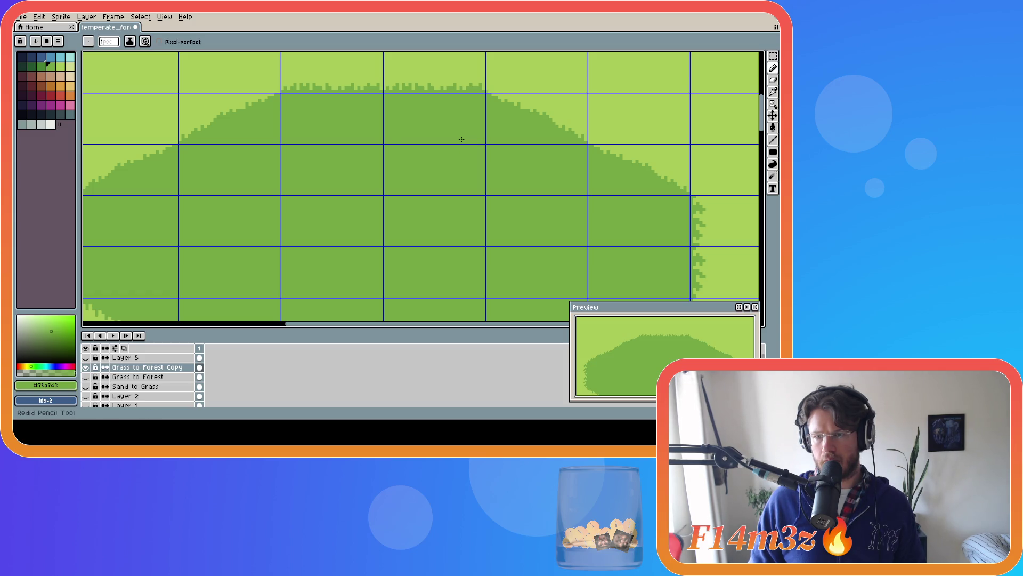
key("ctrl+y")
key("ctrl+z")
key("ctrl+y")
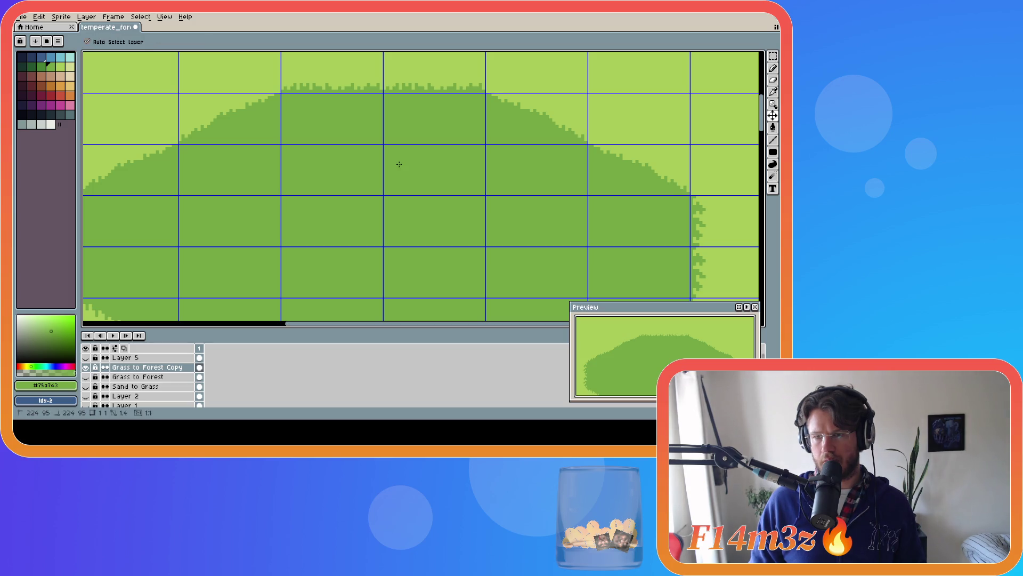
key("ctrl+z")
Save temperate_forest.ase and scroll through the tileset's forest shapes on the Grass to Forest Copy layer.
key("ctrl+s")
scroll(278, 218, "down", 8)
scroll(240, 219, "up", 2)
scroll(752, 212, "down", 3)
scroll(621, 180, "down", 1)
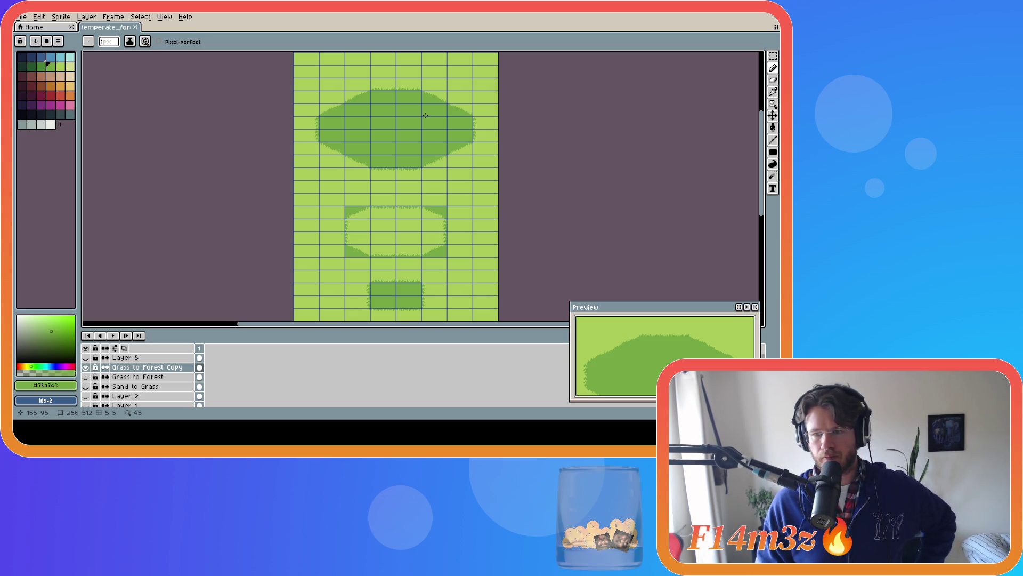
left_click_drag(761, 201, 761, 209)
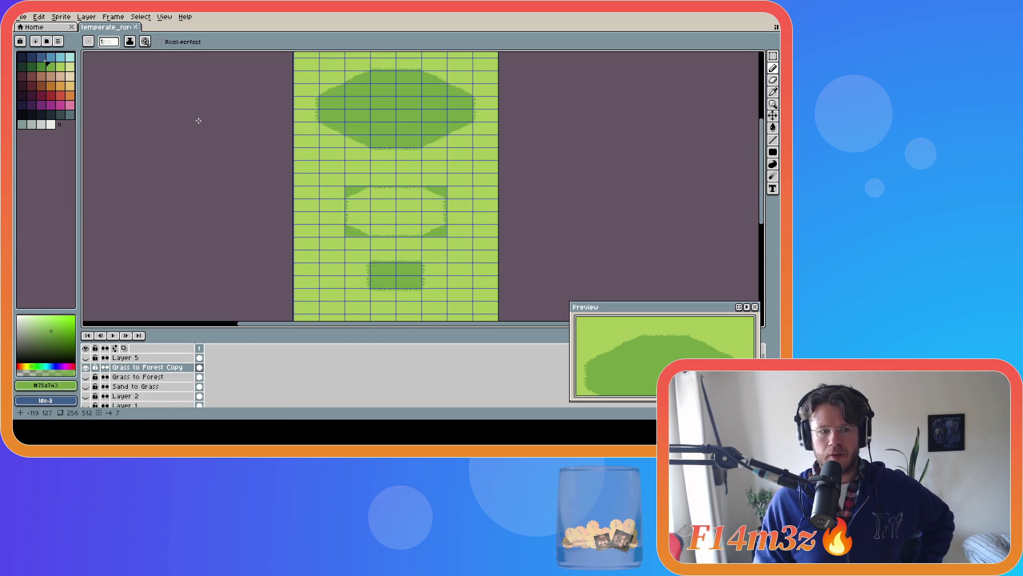
left_click(86, 367)
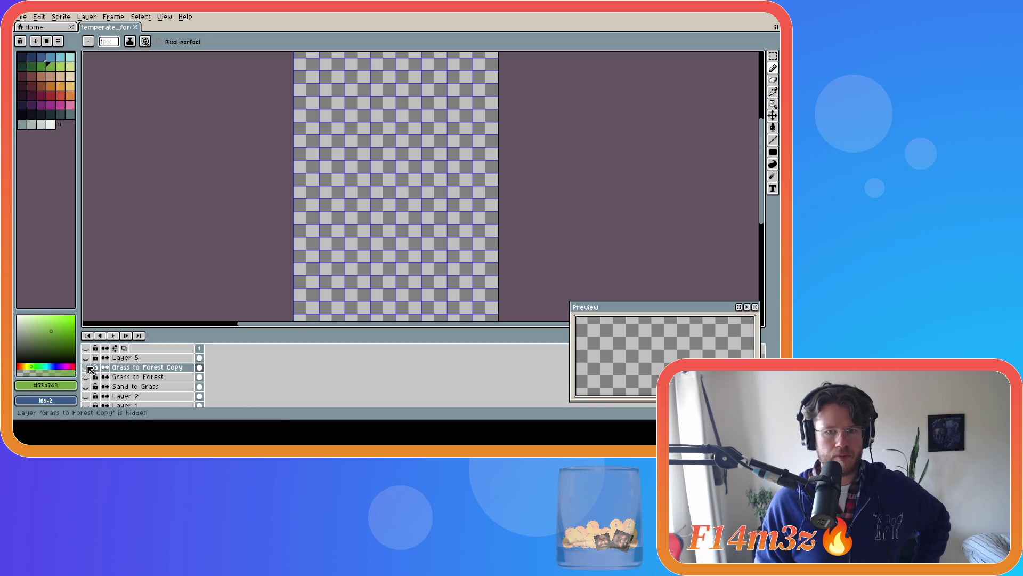
left_click(87, 387)
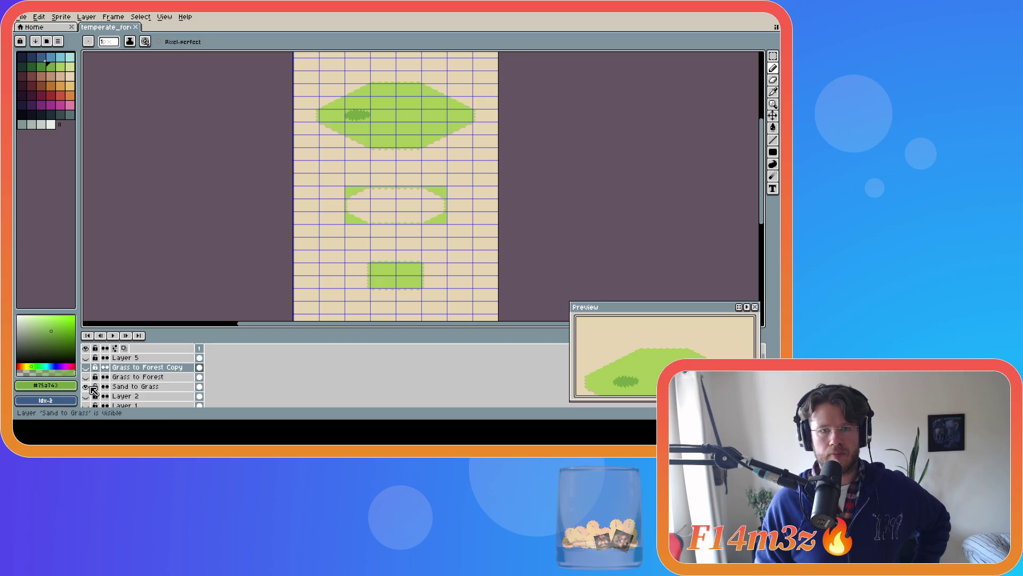
left_click(92, 390)
left_click(91, 390)
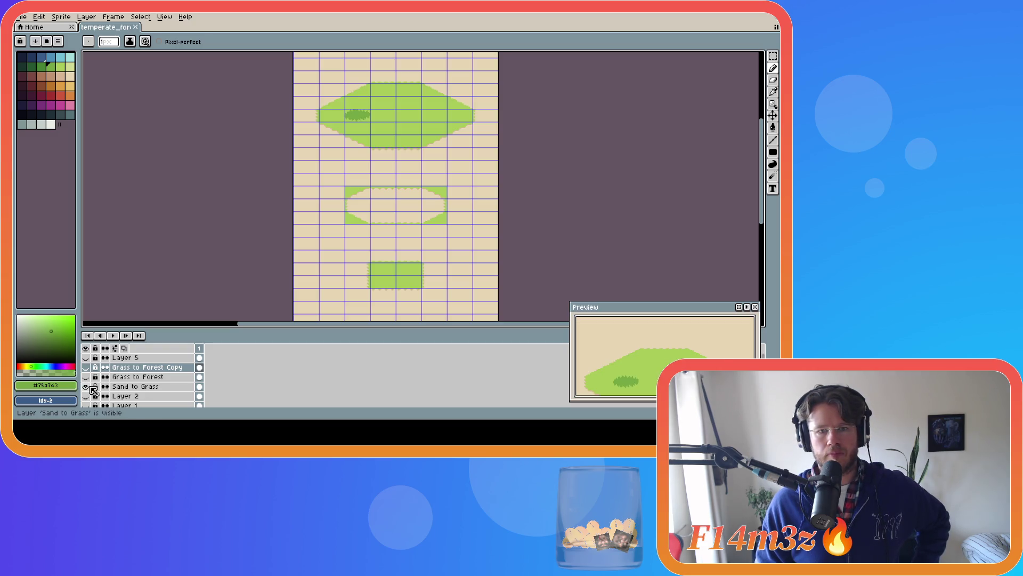
left_click(91, 389)
left_click(92, 390)
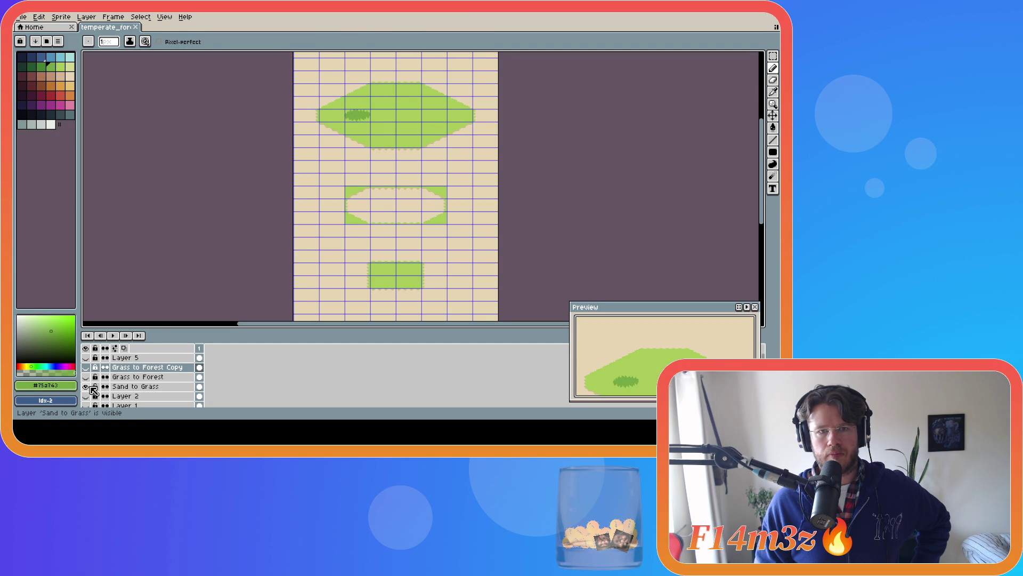
left_click(88, 377)
left_click(88, 377)
left_click(88, 367)
scroll(392, 129, "up", 2)
Draw a rectangular marquee selection over the top forest tiles of the sheet.
key("m")
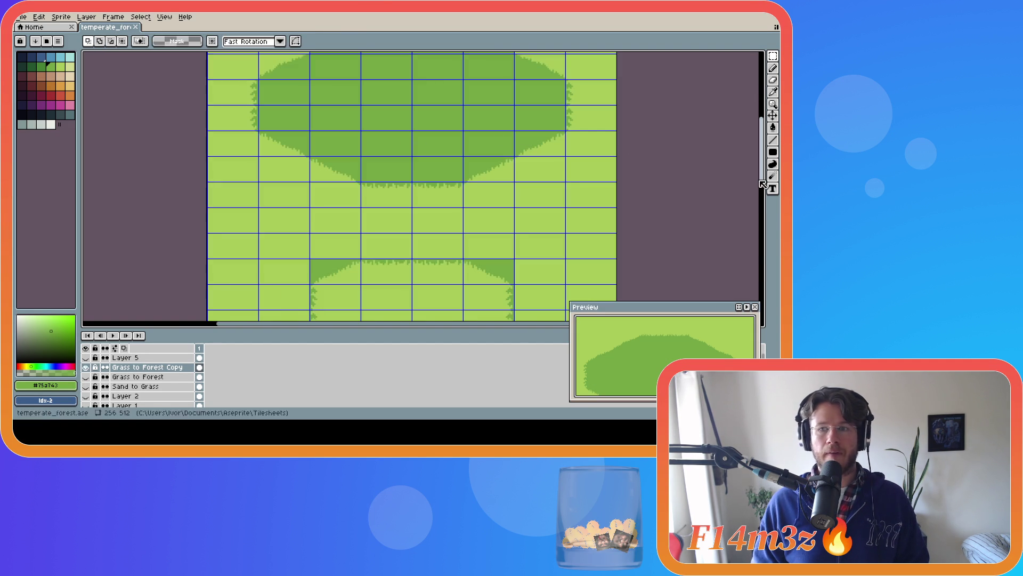
left_click_drag(762, 181, 762, 166)
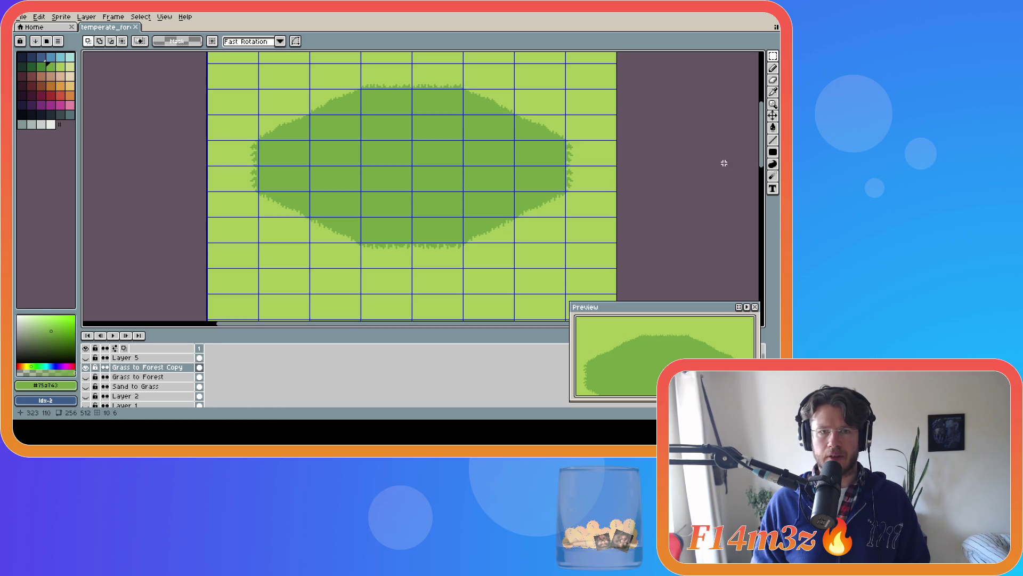
mouse_move(209, 65)
left_mouse_down()
mouse_move(484, 187)
mouse_move(616, 268)
left_mouse_up()
scroll(634, 256, "down", 2)
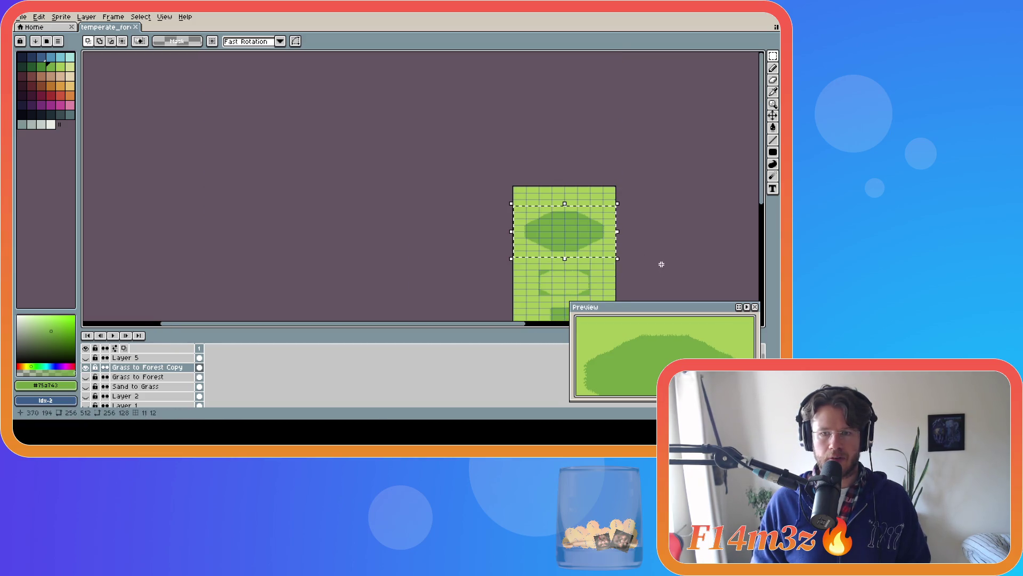
scroll(659, 264, "up", 2)
left_click_drag(765, 197, 765, 244)
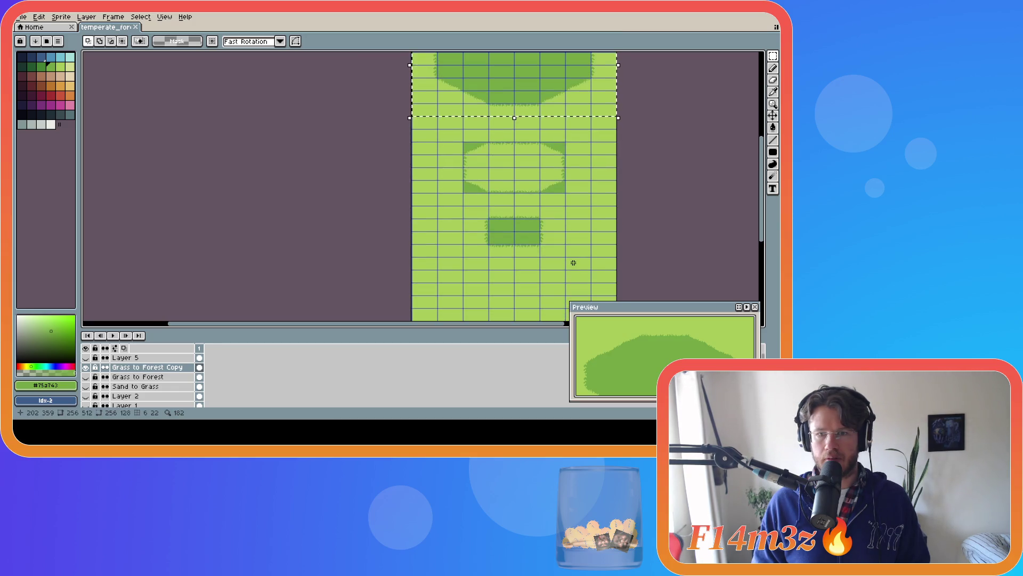
Enlarge the selection to cover more forest tiles and hide the Grass to Forest Copy layer.
left_click(616, 256, "alt")
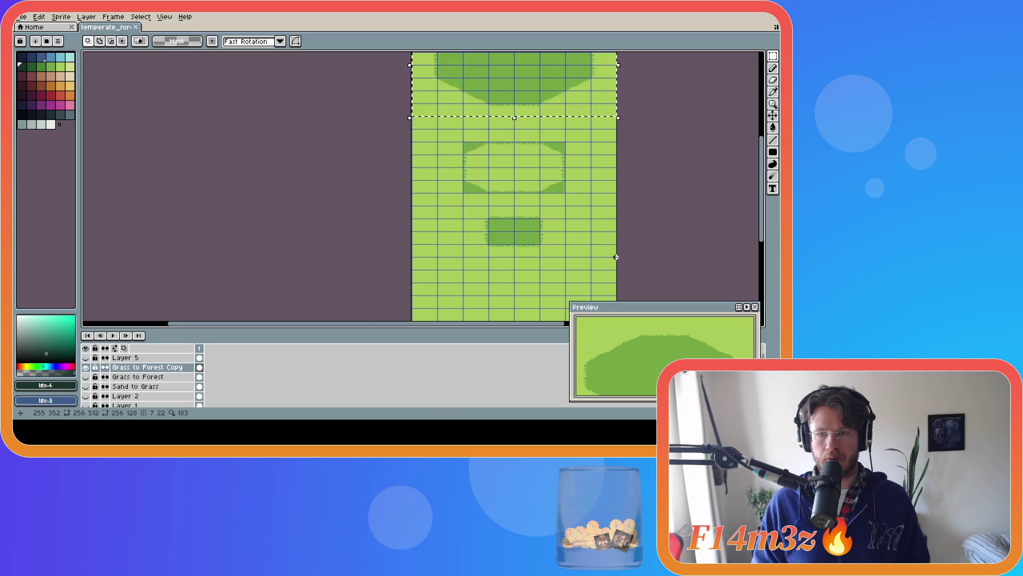
scroll(616, 257, "up", 4)
scroll(613, 256, "down", 3)
mouse_move(549, 229)
left_mouse_down()
mouse_move(149, 53)
mouse_move(141, 88)
left_mouse_up()
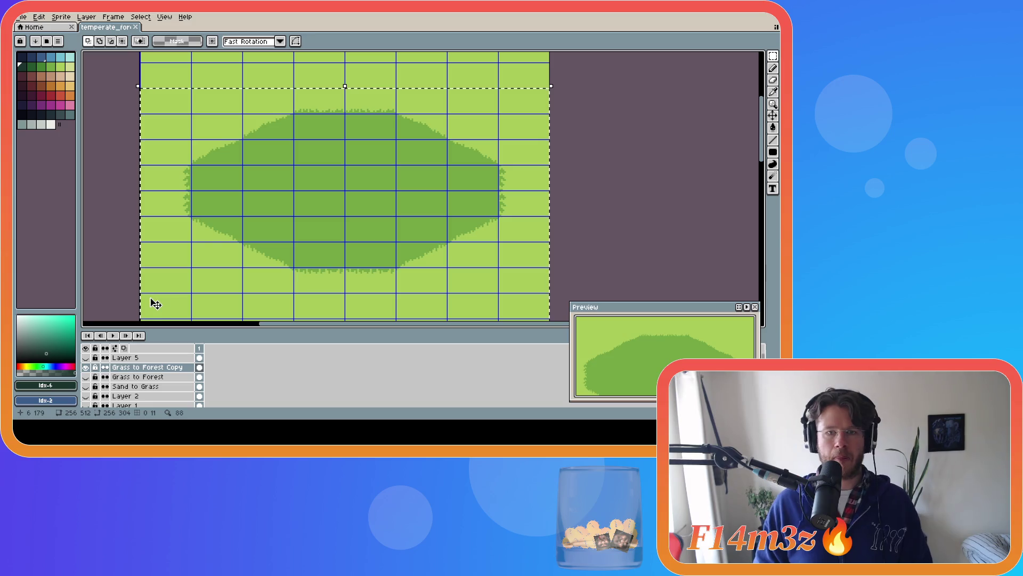
left_click(87, 367)
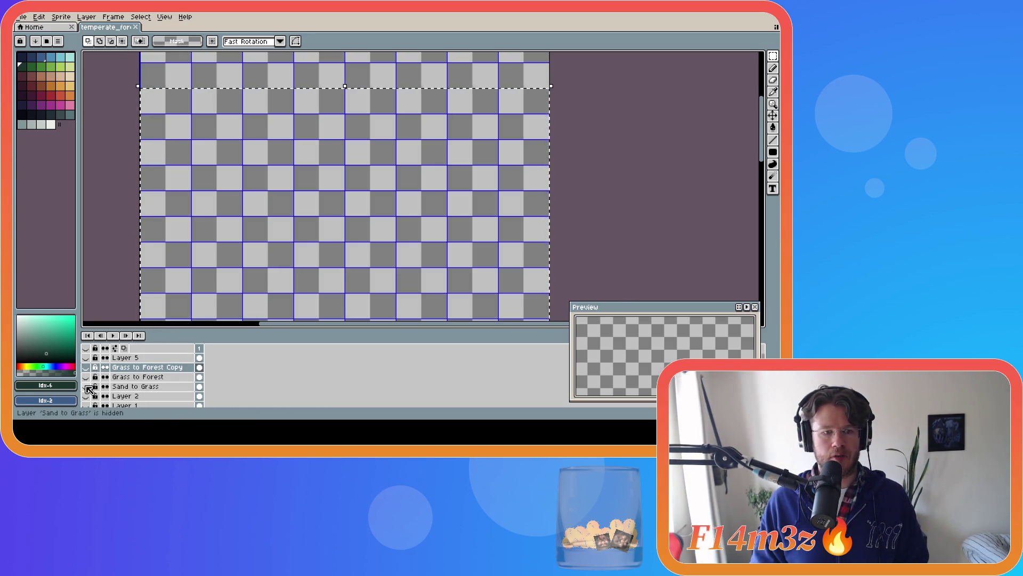
Leave Sand to Grass visible, Grass to Forest Copy hidden, and make Sand to Grass the active layer.
left_click(85, 387)
left_click(85, 387)
left_click(86, 387)
left_click(86, 387)
left_click(86, 368)
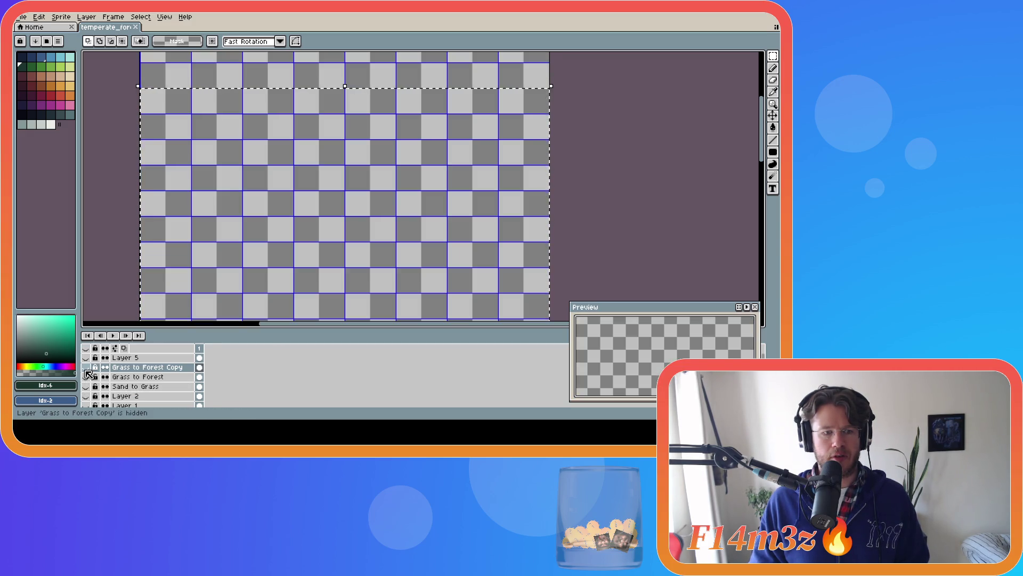
left_click(85, 368)
left_click(85, 368)
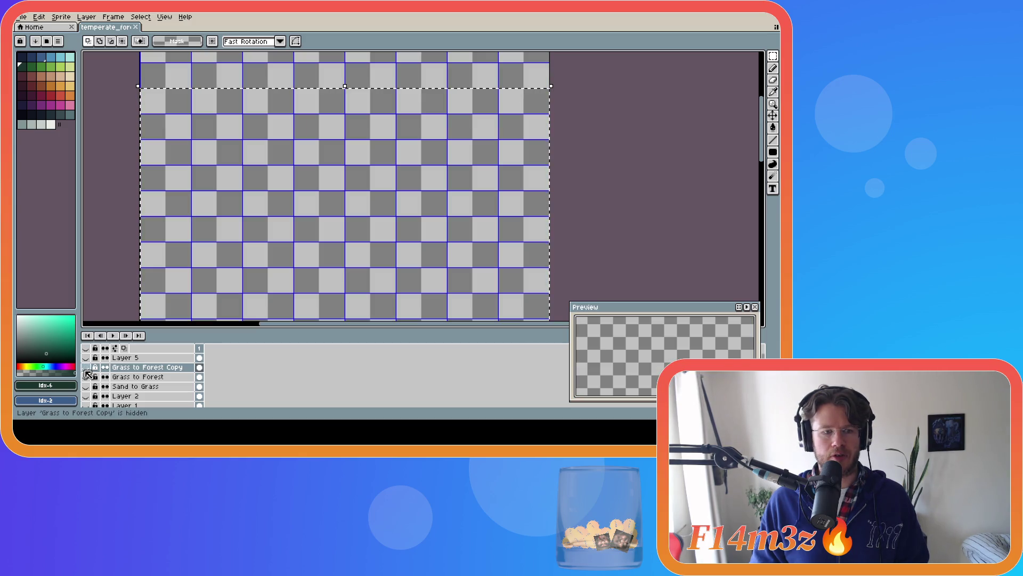
left_click(86, 387)
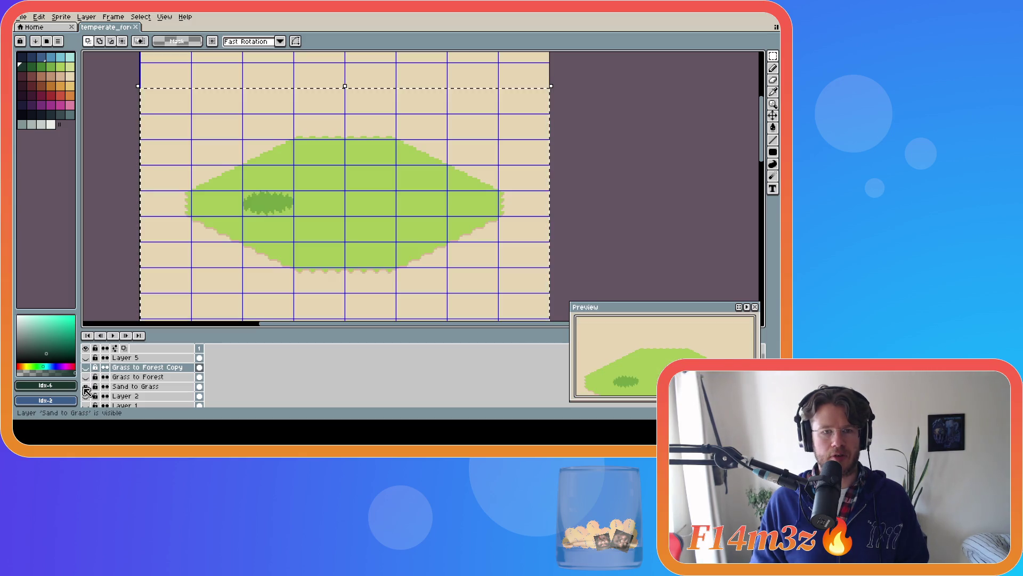
left_click(122, 386)
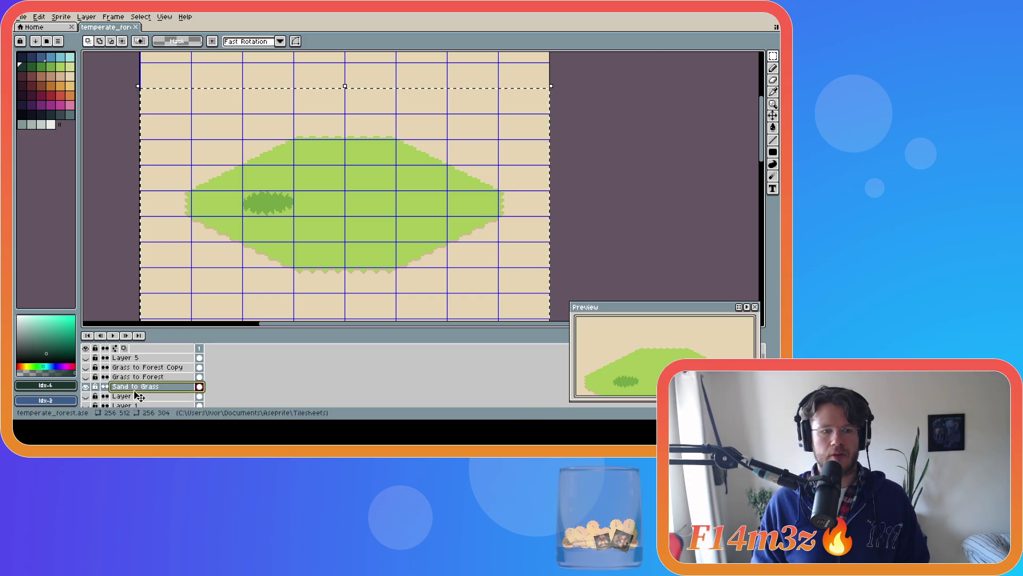
right_click(170, 389)
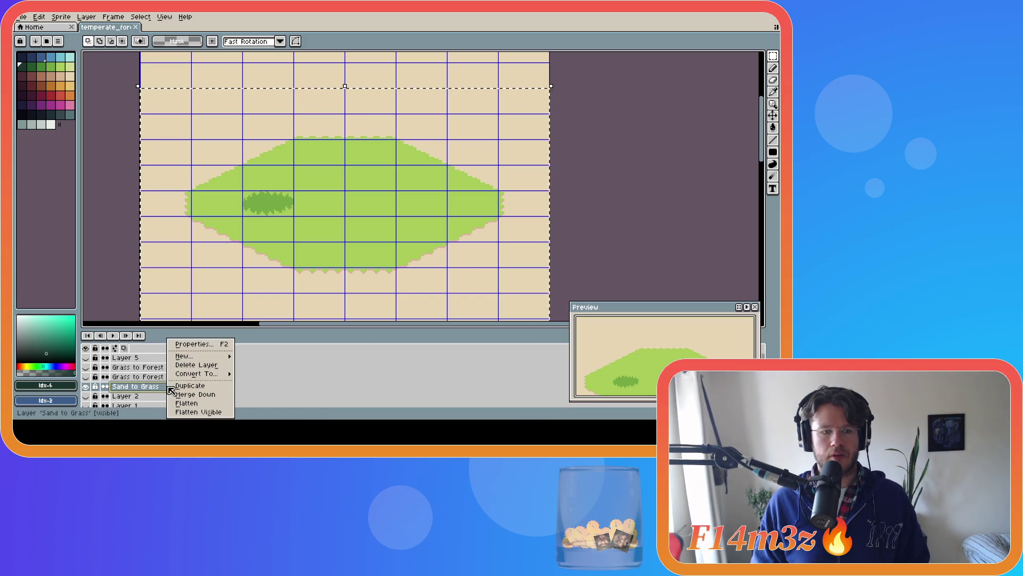
Duplicate Sand to Grass, hide the original, and paste the forest tiles into the copy.
left_click(211, 389)
left_click(87, 396)
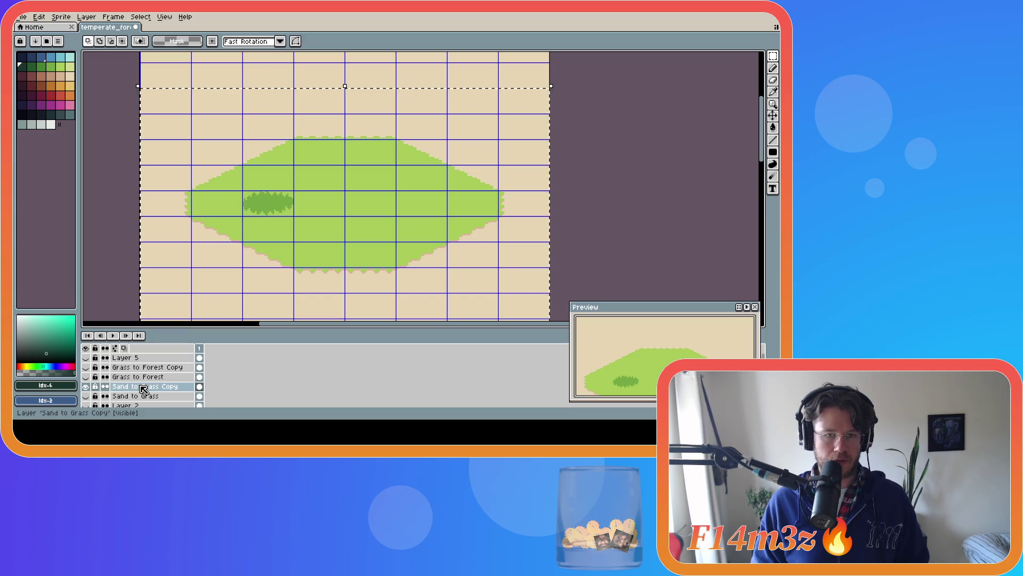
key("ctrl+v")
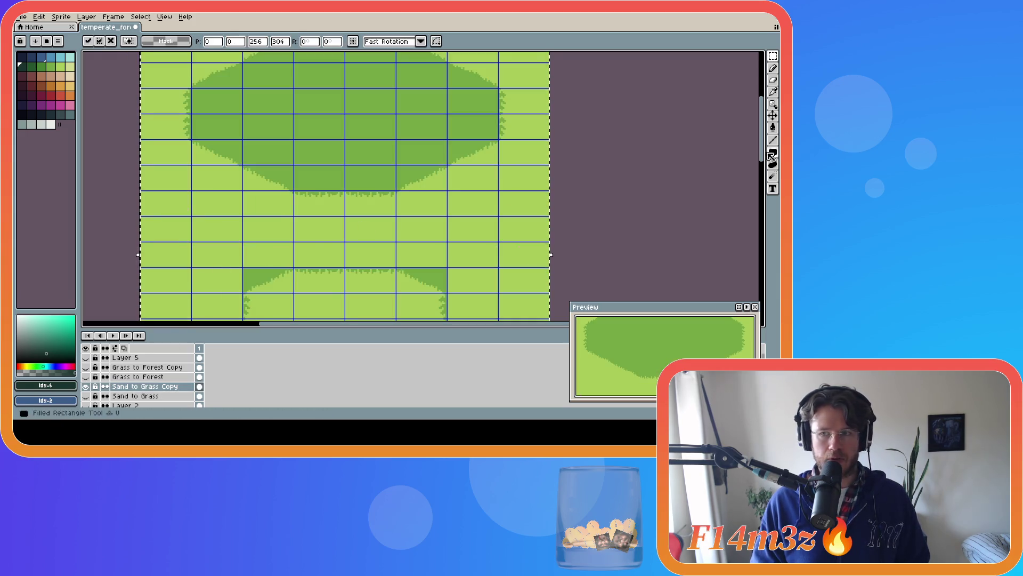
Move and nudge the pasted forest tiles into alignment with the sand tiles, then confirm placement.
scroll(492, 176, "down", 4)
scroll(492, 175, "up", 1)
scroll(459, 135, "down", 1)
mouse_move(455, 128)
left_mouse_down()
mouse_move(452, 174)
mouse_move(450, 146)
left_mouse_up()
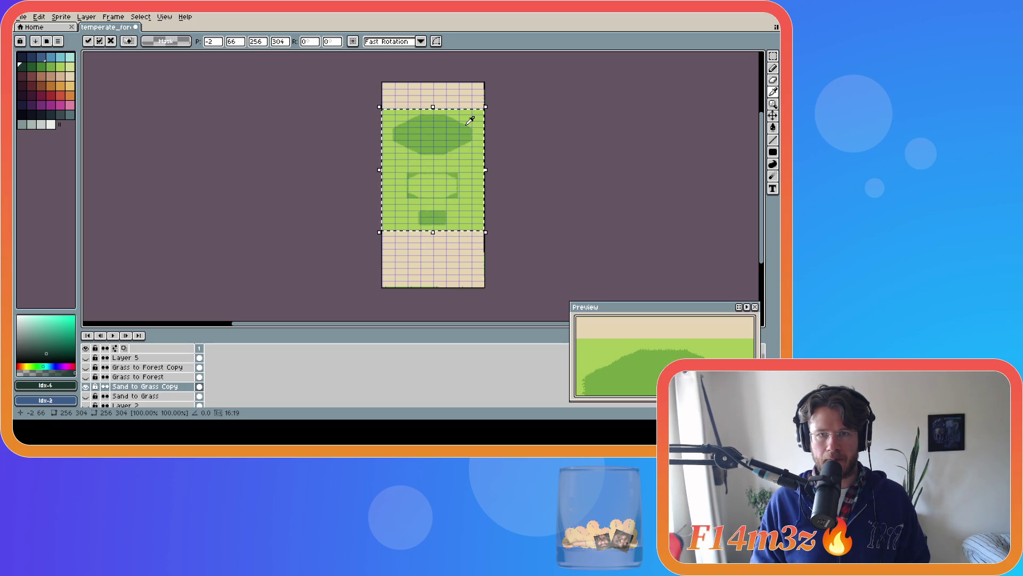
scroll(467, 127, "up", 5)
left_click_drag(464, 134, 471, 133)
scroll(512, 125, "up", 3)
key("Up")
key("Up")
key("Left")
scroll(362, 211, "down", 5)
scroll(363, 211, "up", 3)
key("Return")
Bucket-fill the light green background and grass ring interior with sand #e7d5b3.
left_click(773, 128)
scroll(525, 145, "up", 2)
left_click(525, 145)
scroll(525, 145, "down", 8)
left_click(351, 198)
scroll(735, 175, "down", 1)
scroll(740, 138, "down", 5)
scroll(740, 139, "down", 4)
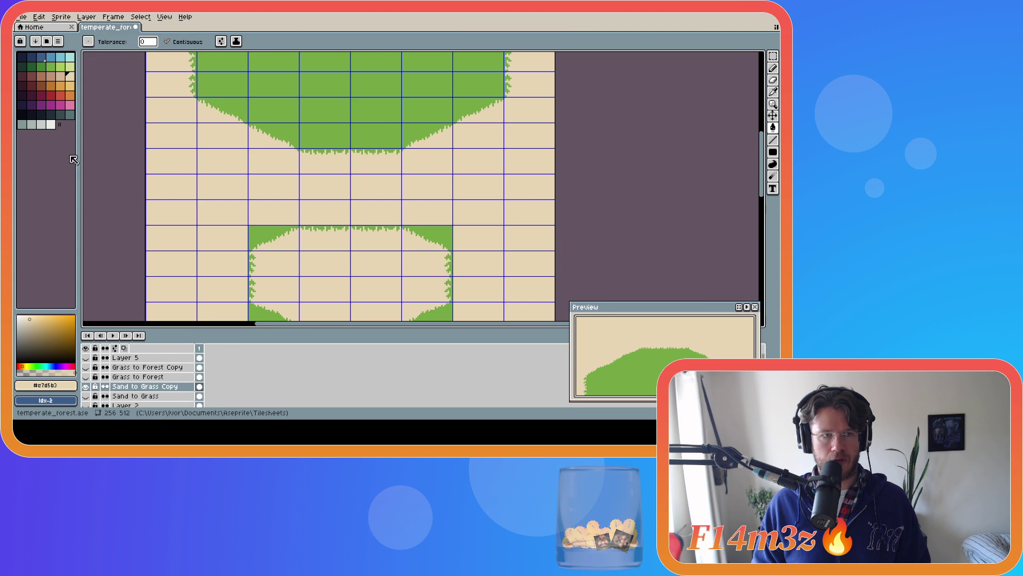
Sample light grass green #a8ca58 from the Grass to Forest Copy layer, then hide it again.
left_click(146, 367)
left_click(85, 366)
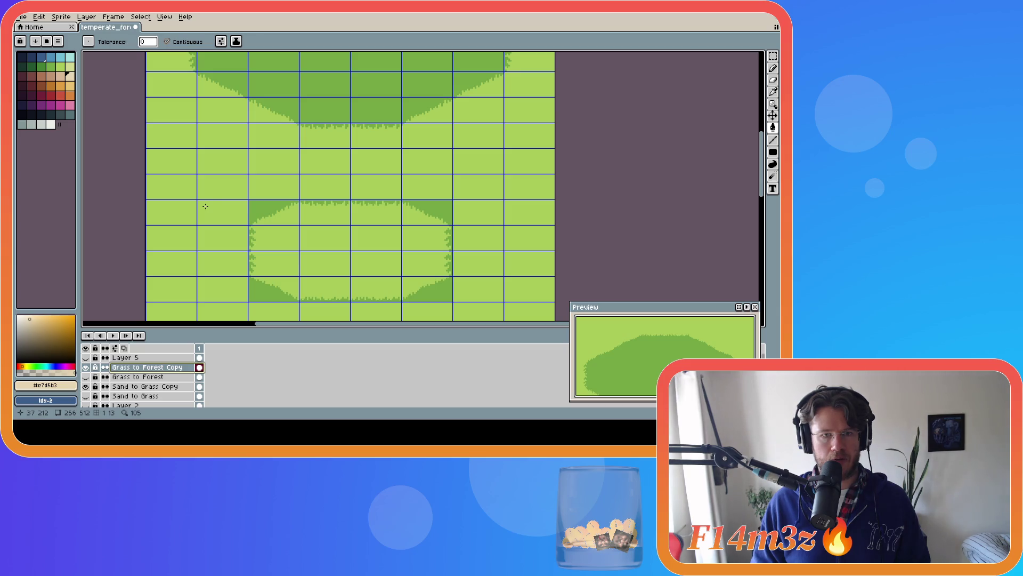
left_click(480, 125, "alt")
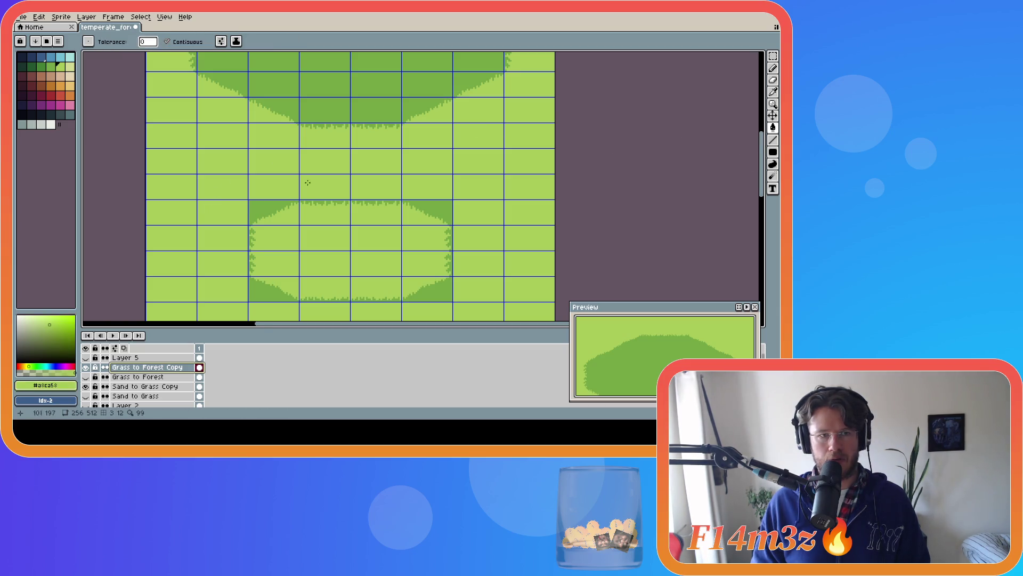
left_click(85, 366)
On Sand to Grass Copy, fill the top area, lower band and small patch with #a8ca58.
left_click(147, 387)
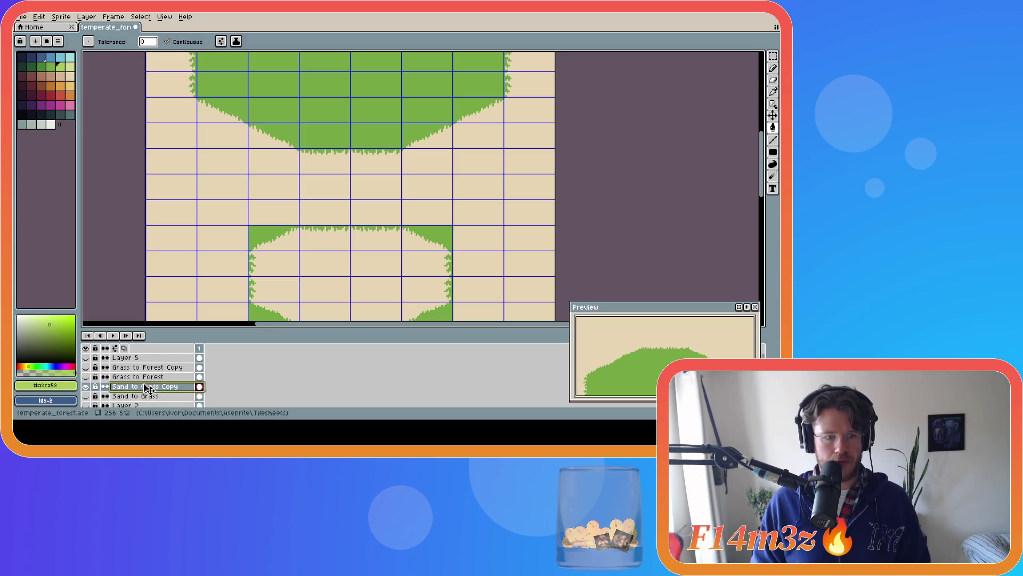
left_click(311, 114)
left_click(443, 240)
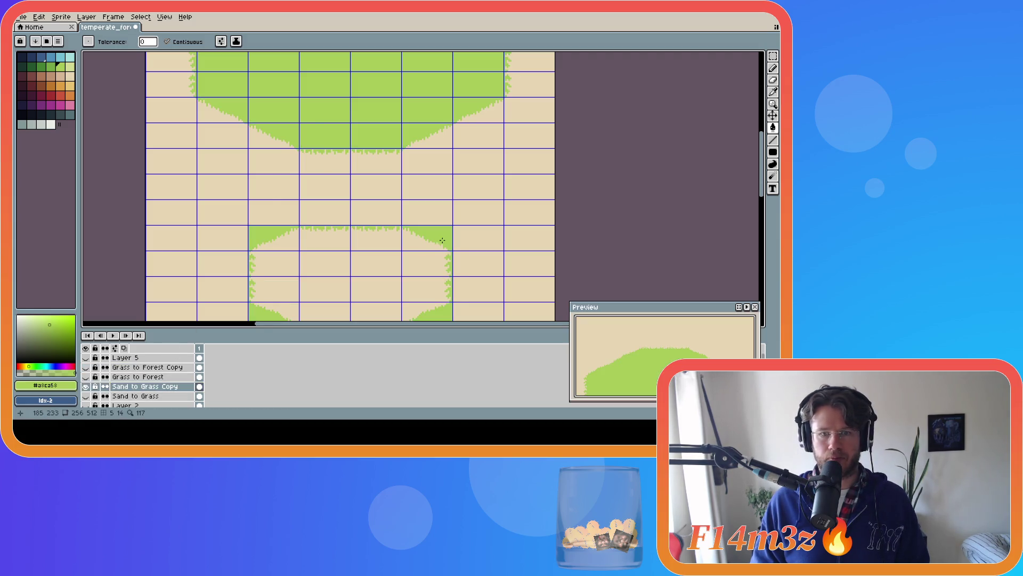
scroll(731, 175, "down", 3)
left_click(353, 251)
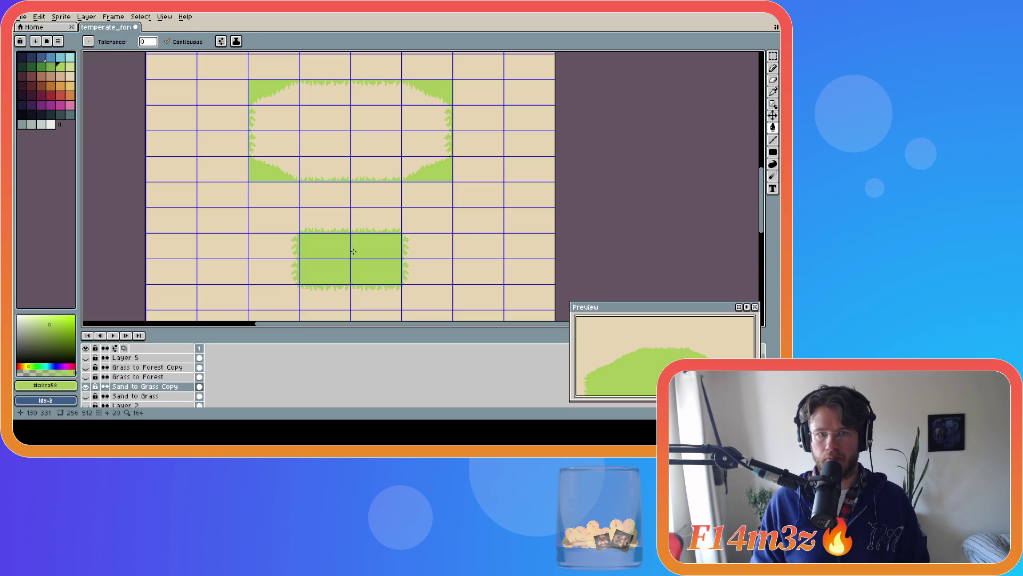
scroll(551, 248, "down", 4)
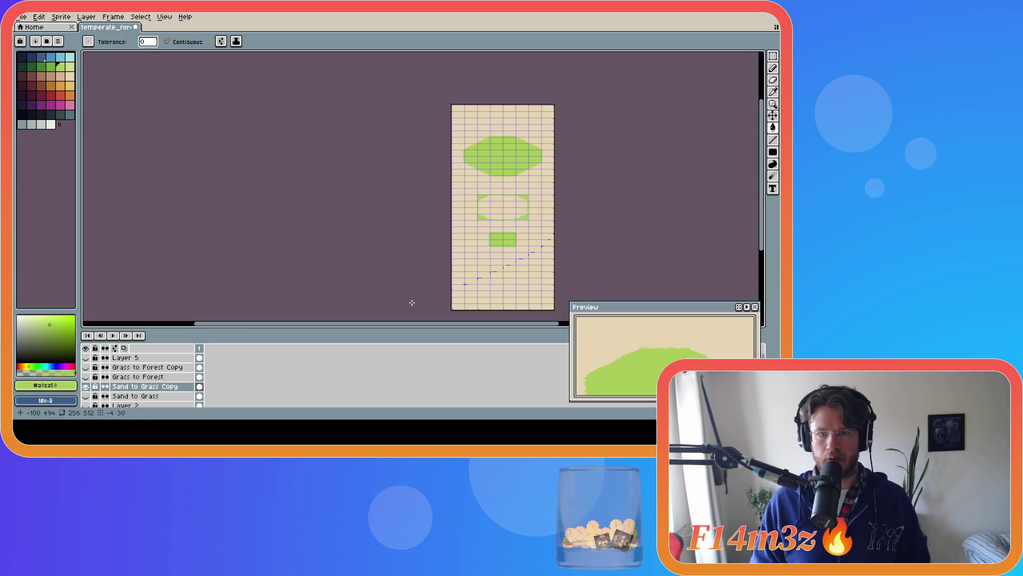
mouse_move(383, 328)
left_mouse_down()
mouse_move(355, 321)
mouse_move(378, 319)
left_mouse_up()
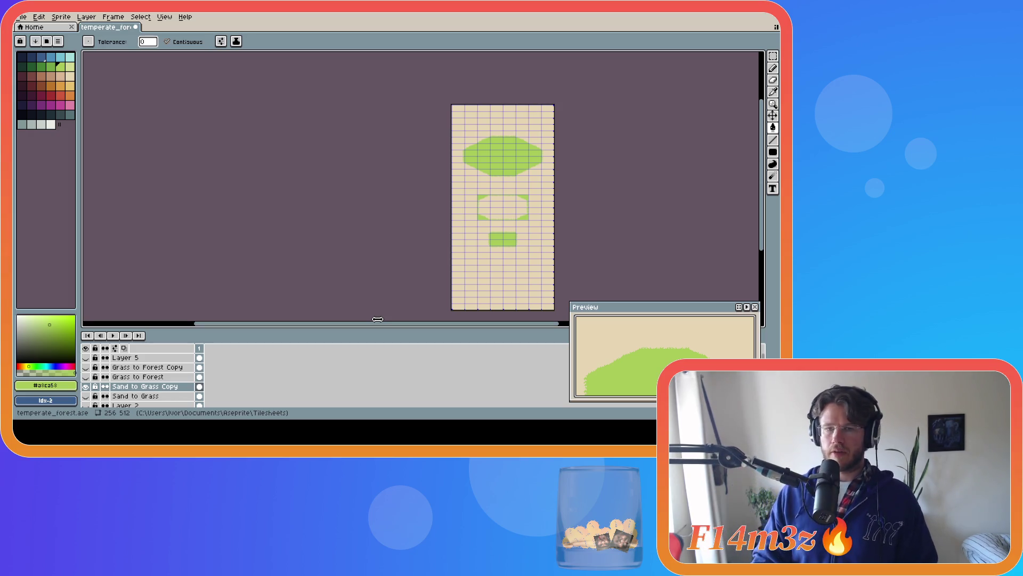
left_click_drag(386, 324, 453, 324)
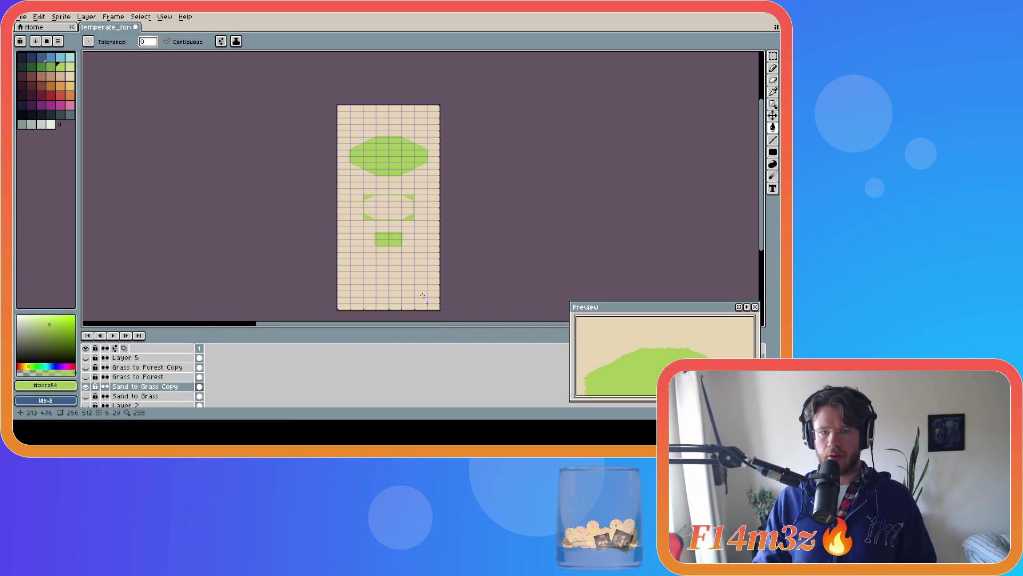
scroll(392, 207, "up", 5)
scroll(392, 206, "down", 2)
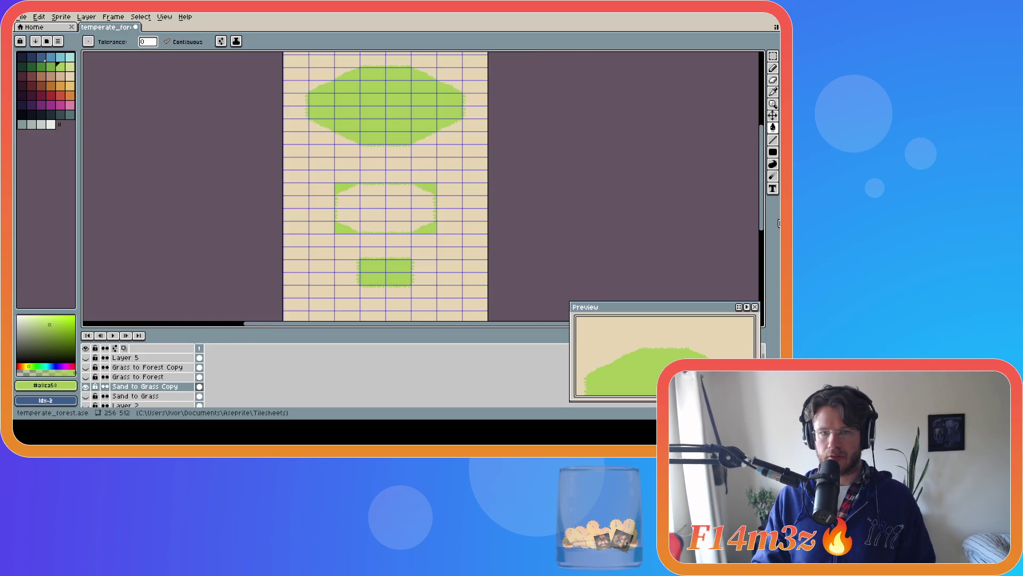
left_click_drag(766, 225, 765, 211)
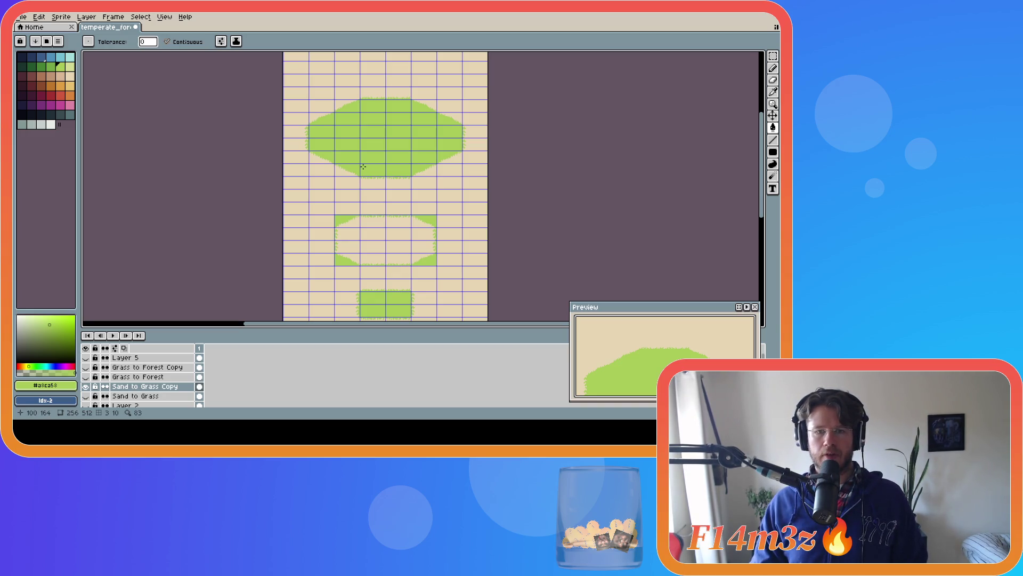
scroll(363, 166, "up", 1)
scroll(363, 167, "down", 1)
left_click_drag(399, 326, 404, 328)
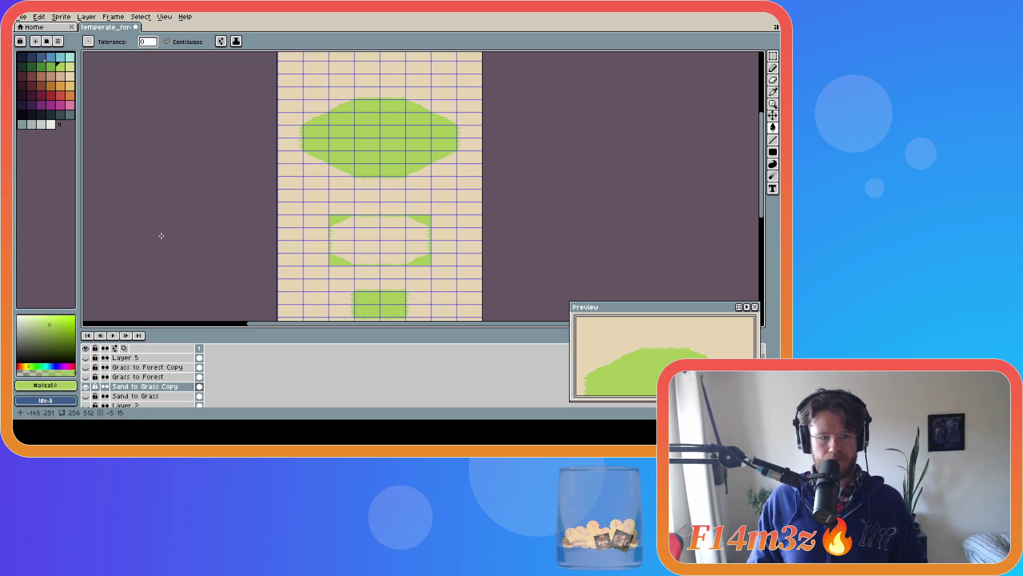
left_click(86, 367)
Compare the sheet with and without Grass to Forest Copy, leaving that layer visible.
left_click(86, 367)
key("alt")
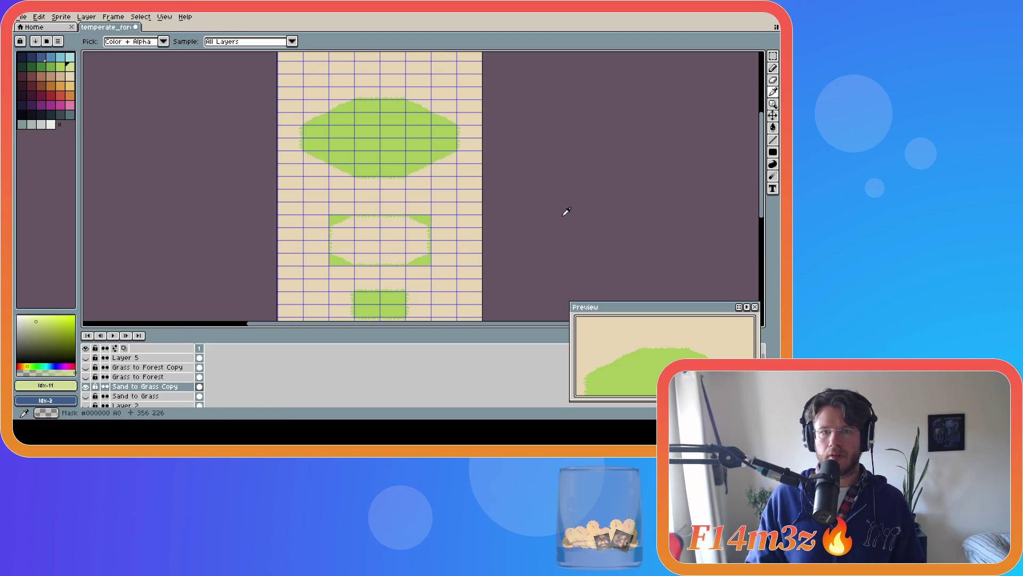
scroll(563, 215, "down", 1)
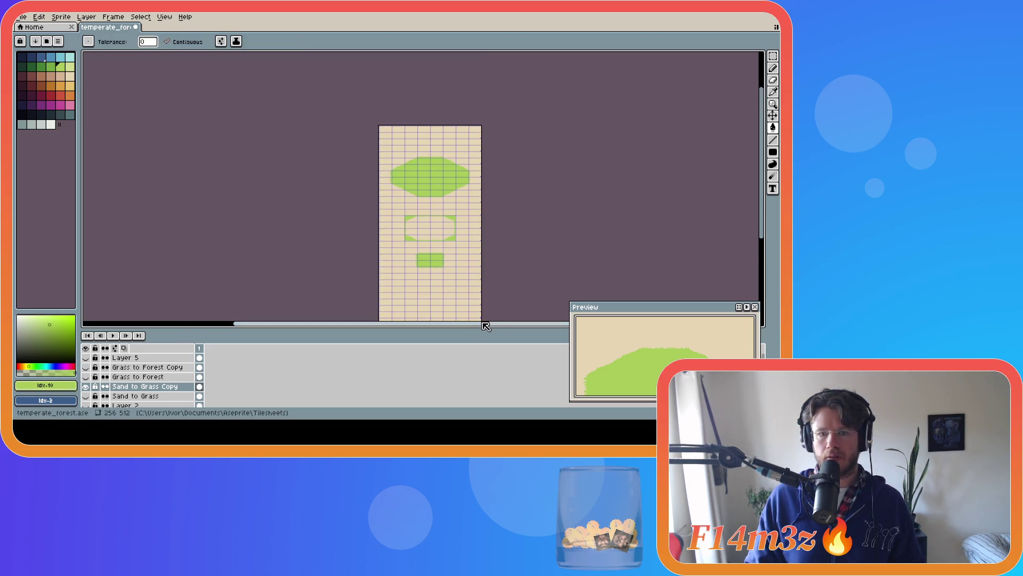
left_click_drag(483, 324, 546, 312)
scroll(533, 298, "down", 1)
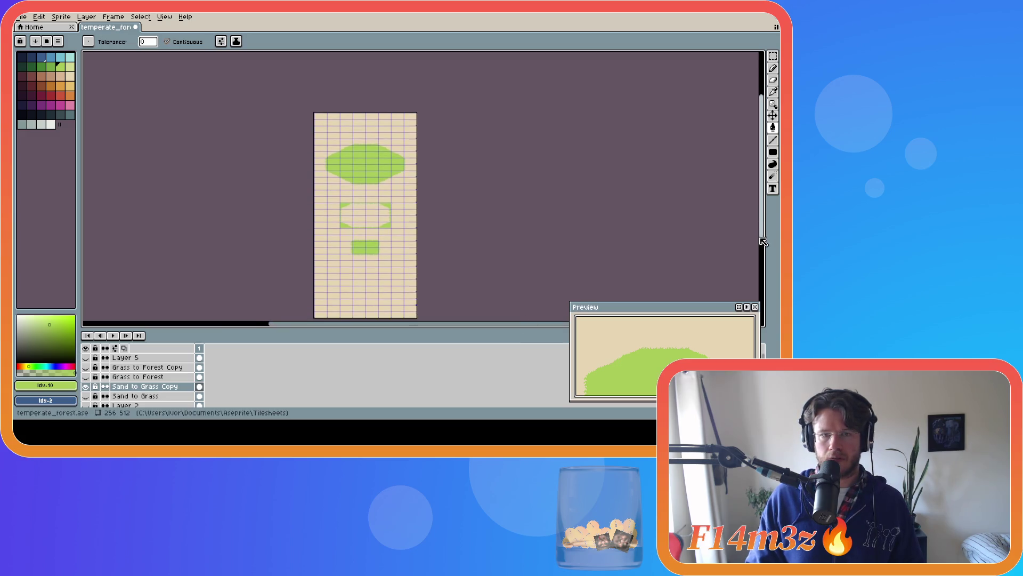
left_click(86, 369)
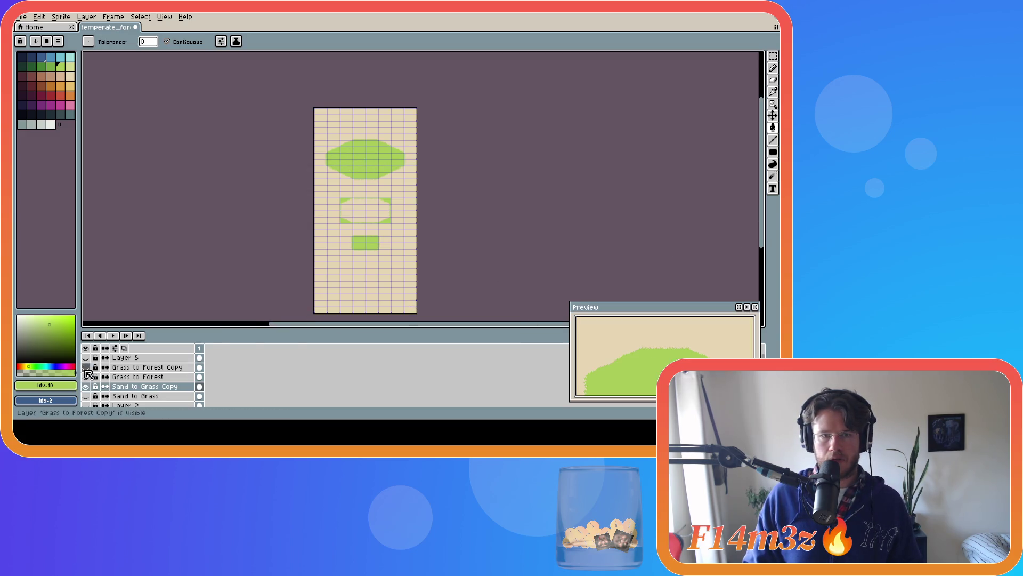
left_click(86, 368)
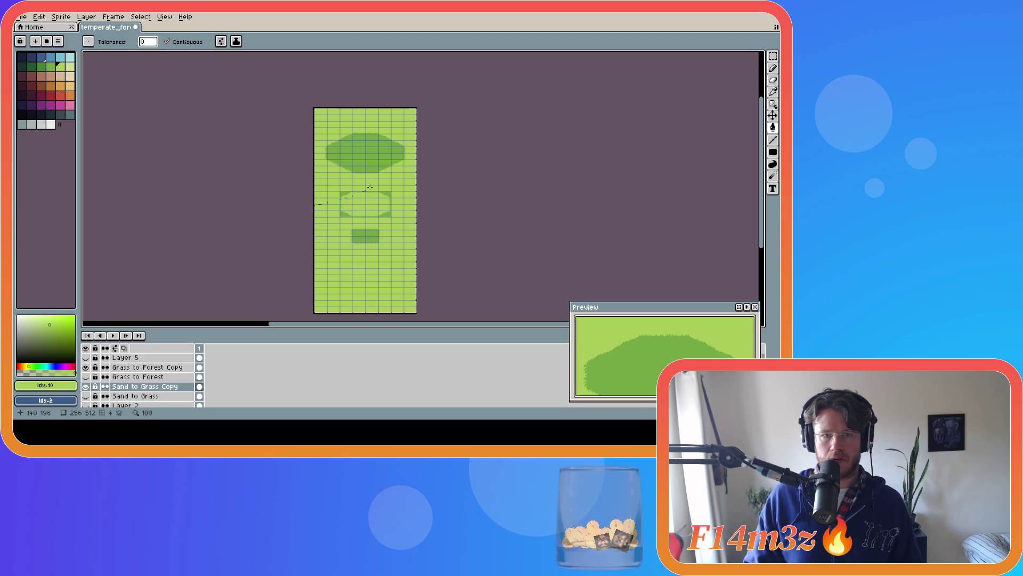
scroll(388, 175, "up", 2)
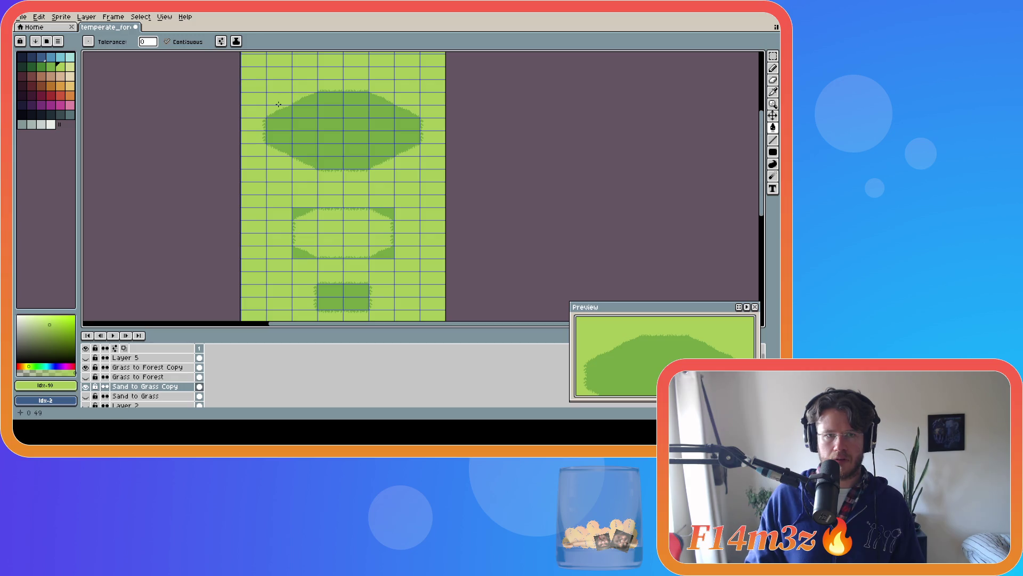
Switch to the Rectangular Marquee and make Layer 5 visible over the sheet.
key("m")
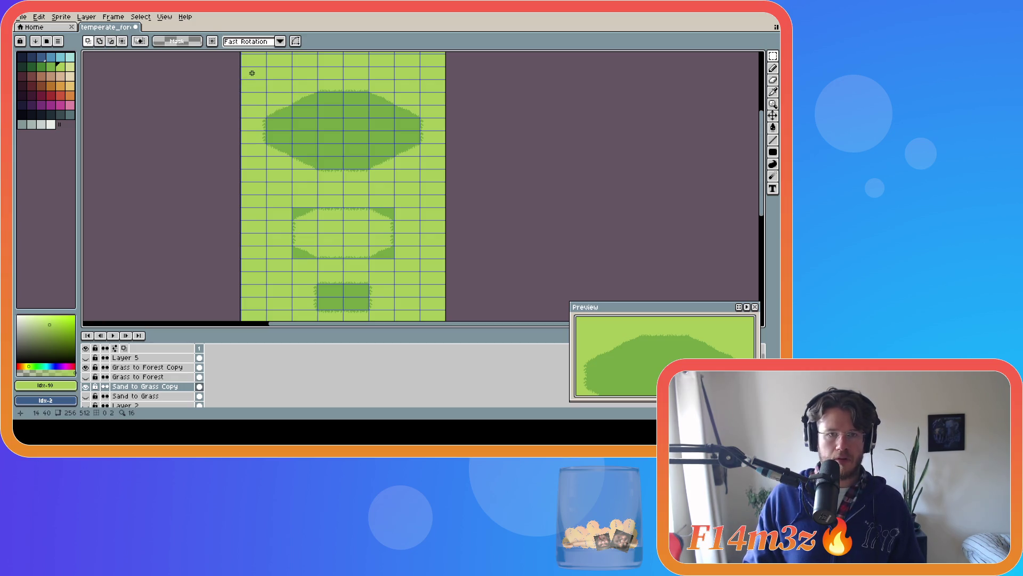
scroll(248, 74, "up", 2)
scroll(247, 85, "down", 3)
scroll(261, 98, "up", 1)
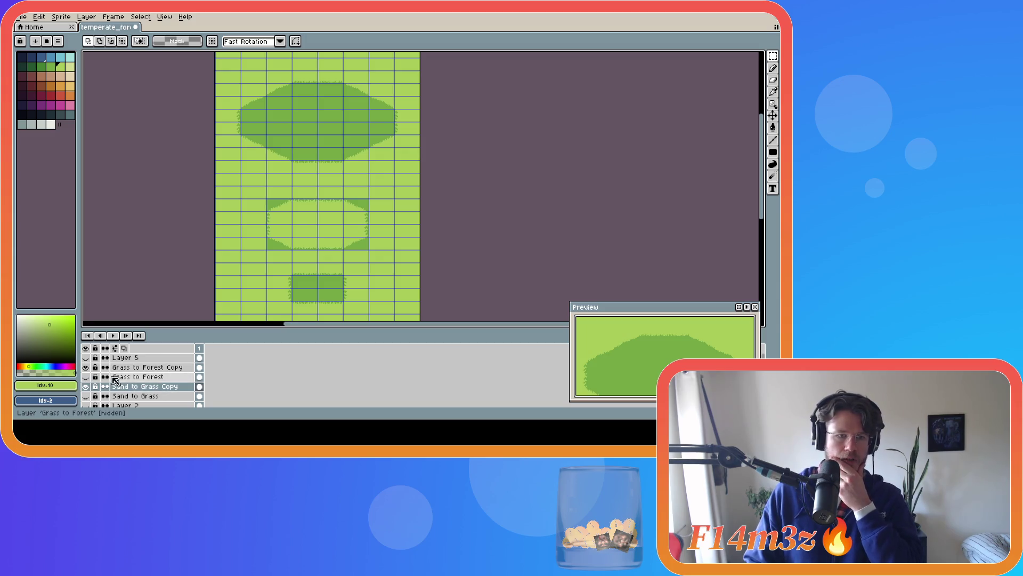
left_click(86, 358)
left_click(86, 358)
left_click(85, 358)
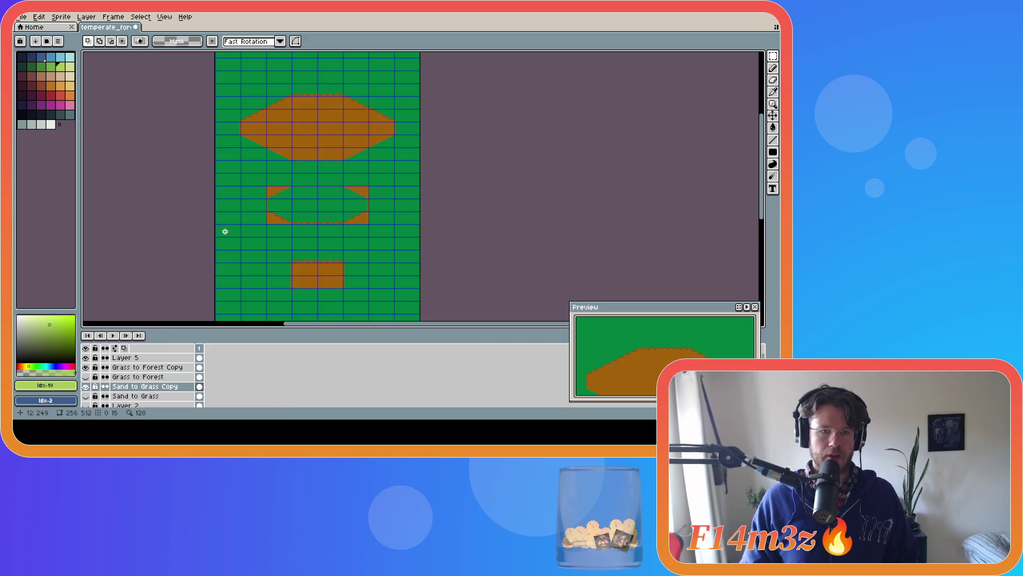
Select all of Layer 5's forest-green tile content, then drop the selection without changing it.
key("ctrl+t")
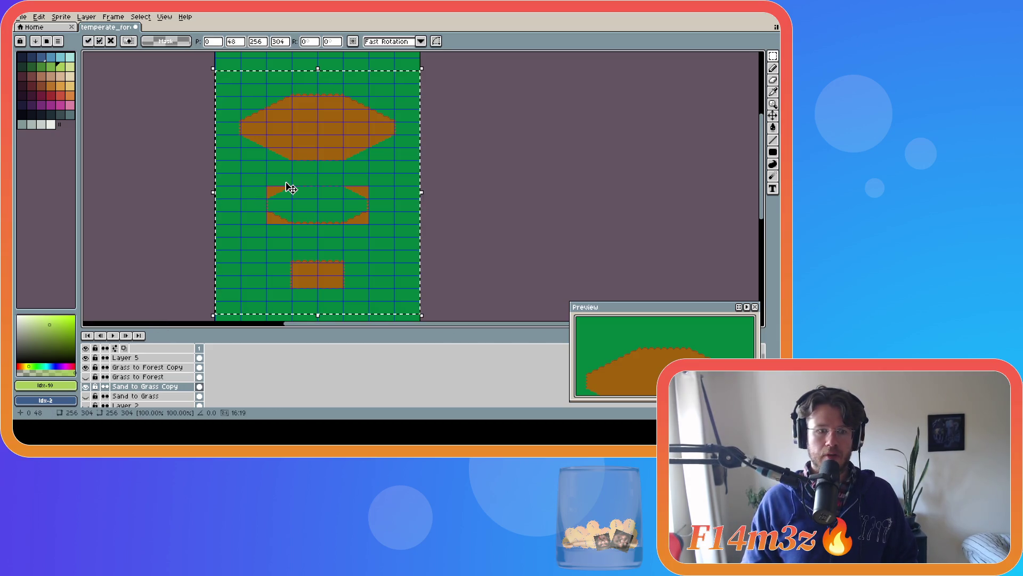
key("Return")
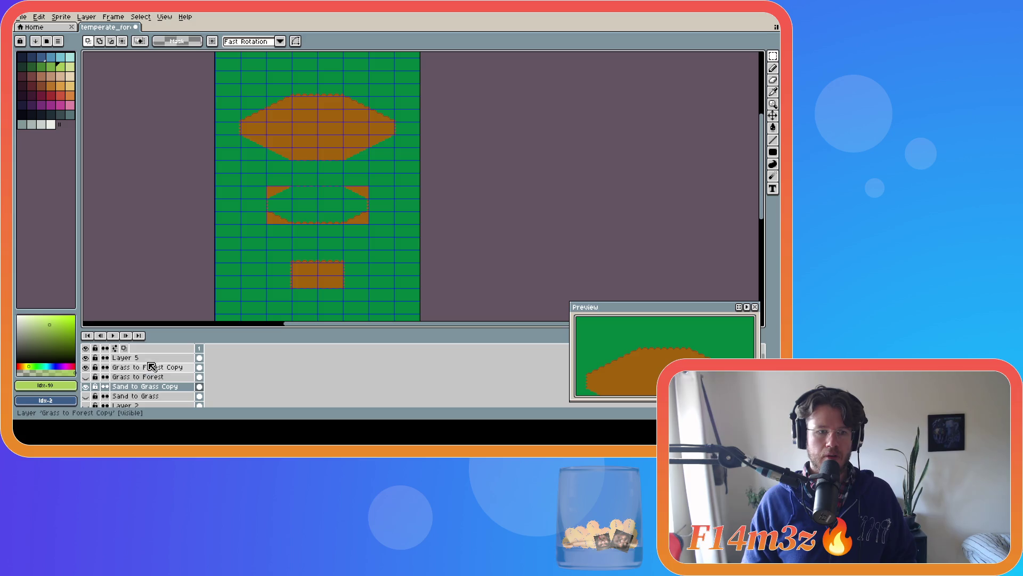
Rename Layer 5 to 'Forest to Dirt' and duplicate it from the layer menu.
double_click(140, 358)
type("Forest to Dirt")
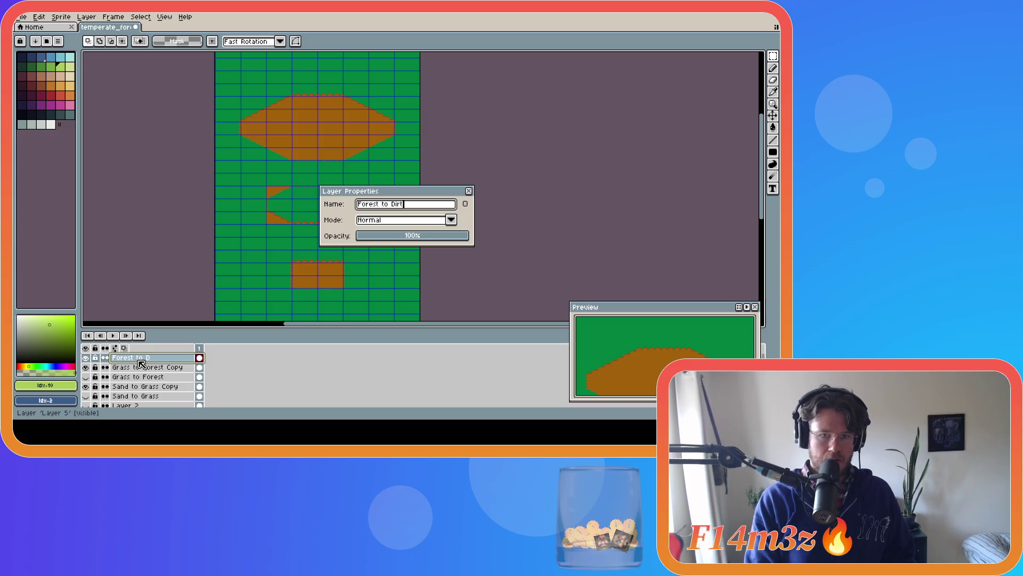
key("Return")
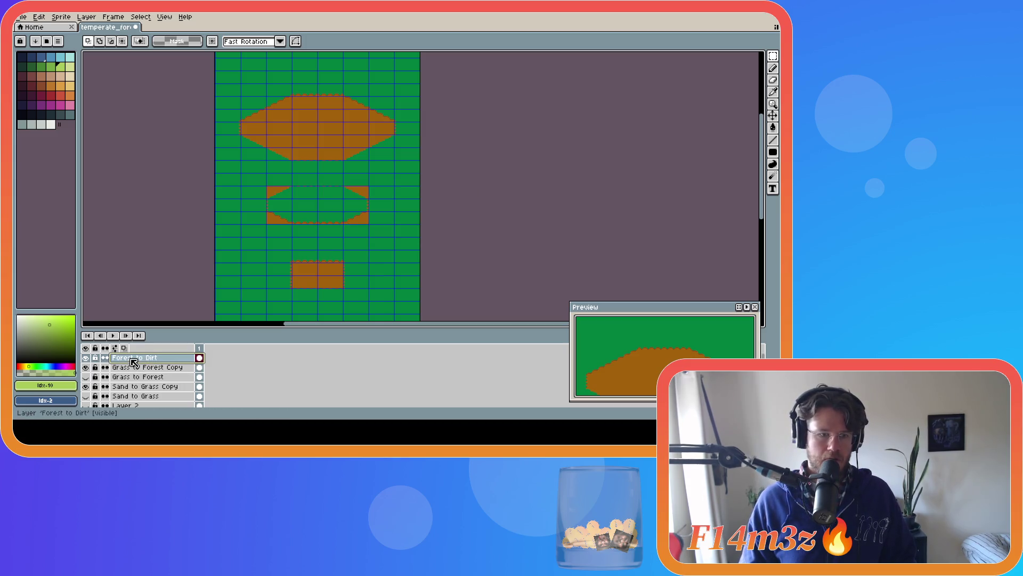
right_click(136, 359)
left_click(171, 386)
Paste the grass tile art into Forest to Dirt Copy and sample its dark forest green.
left_click(85, 367)
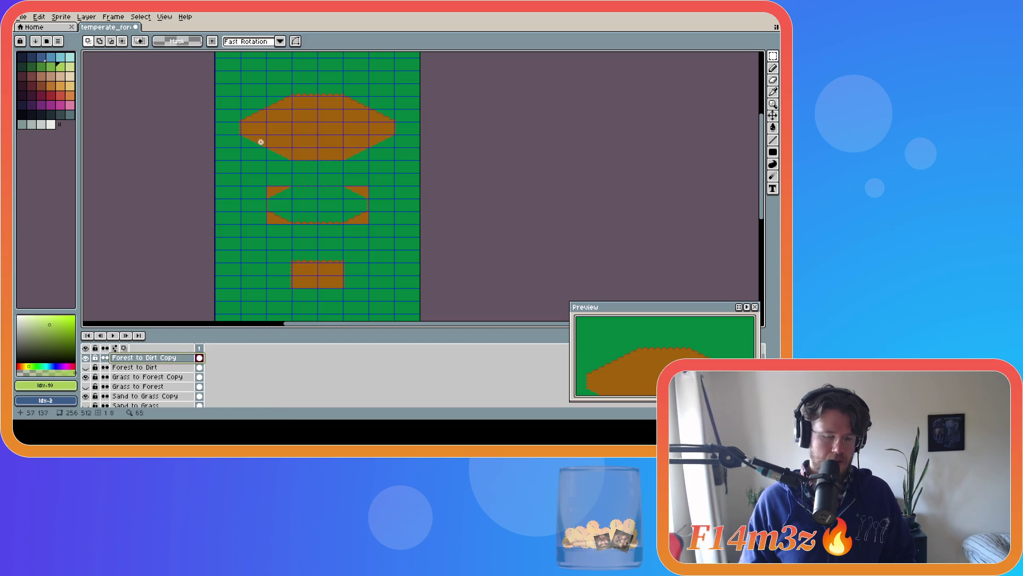
key("ctrl+v")
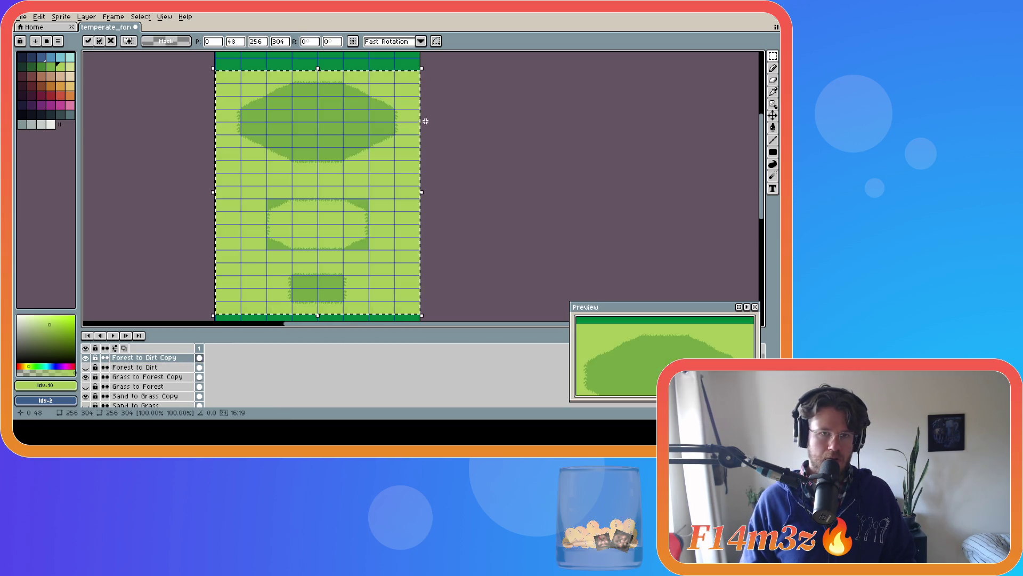
scroll(651, 149, "up", 3)
scroll(650, 149, "down", 1)
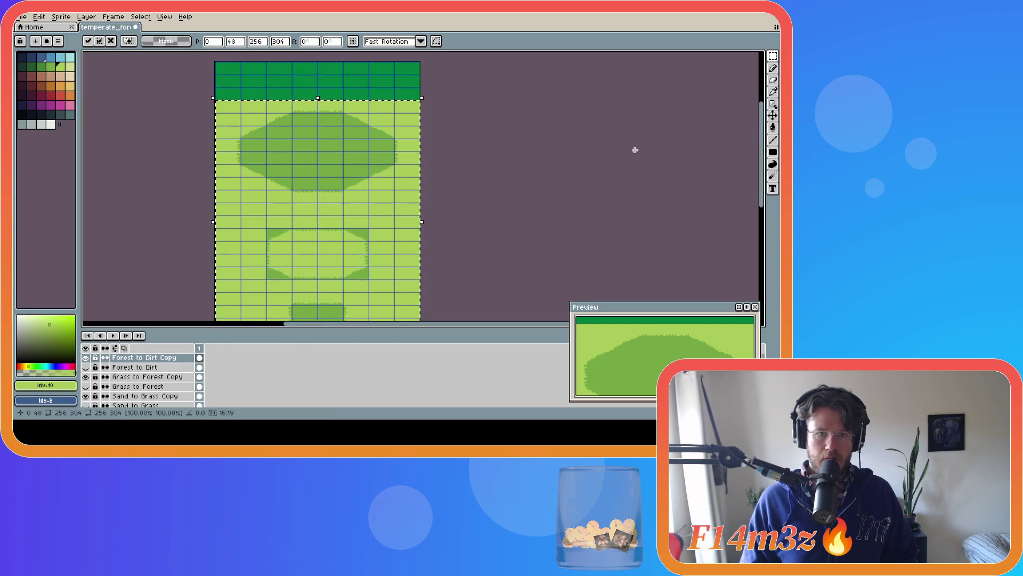
key("Return")
key("i")
left_click(359, 91)
Bucket-fill the copy's background and middle shape dark green; try brown and dark red on the oval, undoing both.
key("g")
left_click(351, 213)
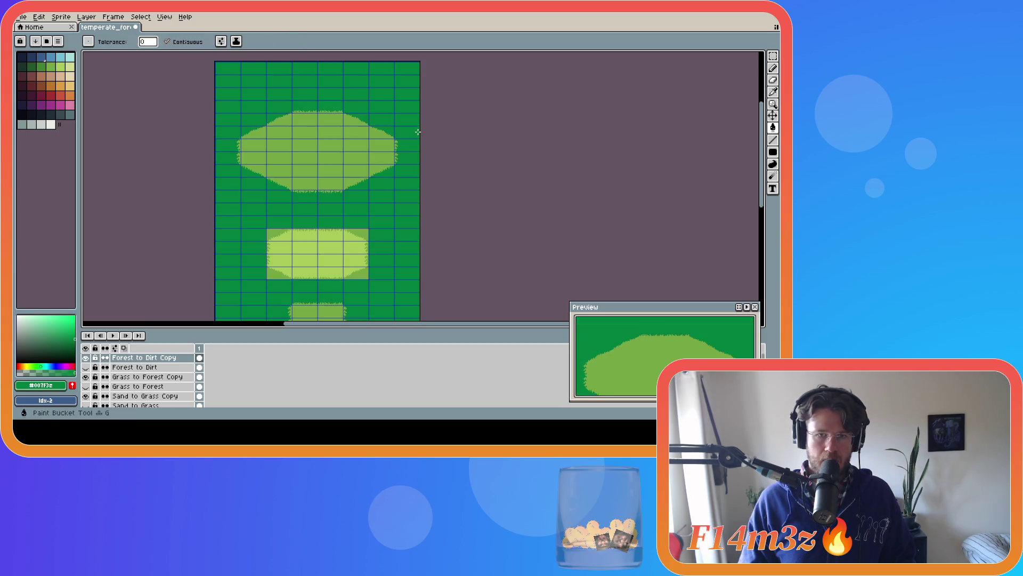
left_click(330, 255)
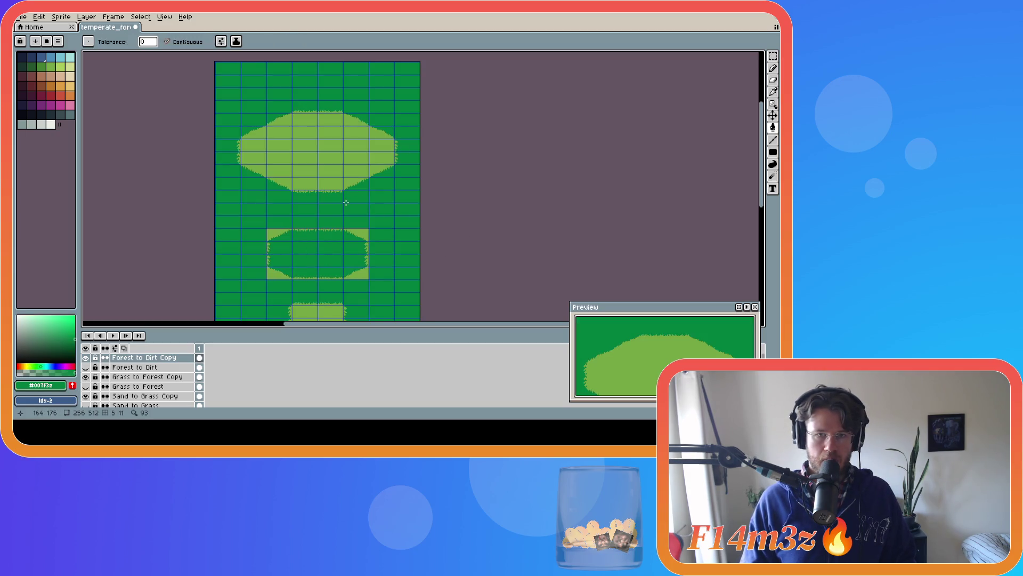
left_click(46, 79)
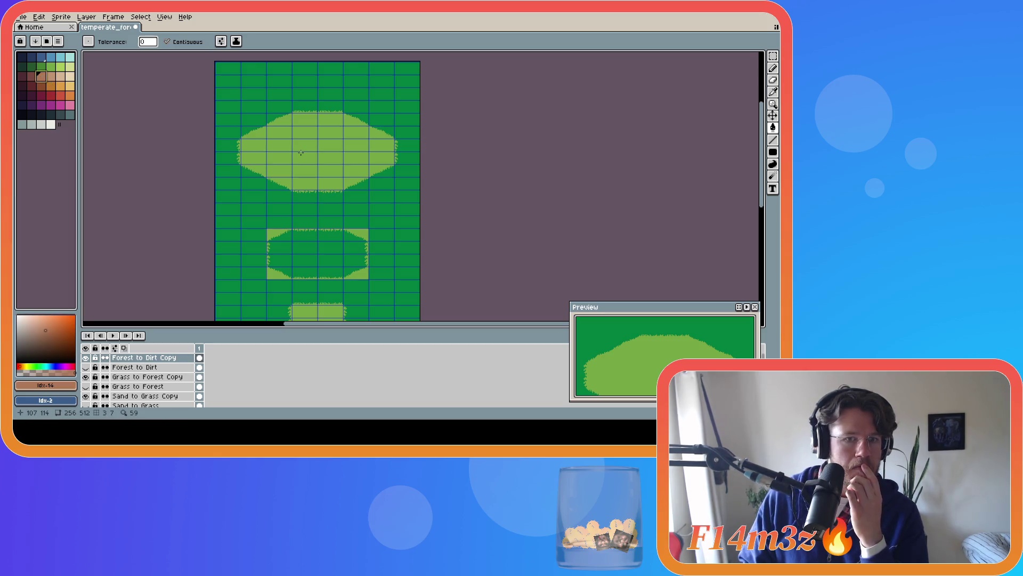
left_click(309, 187)
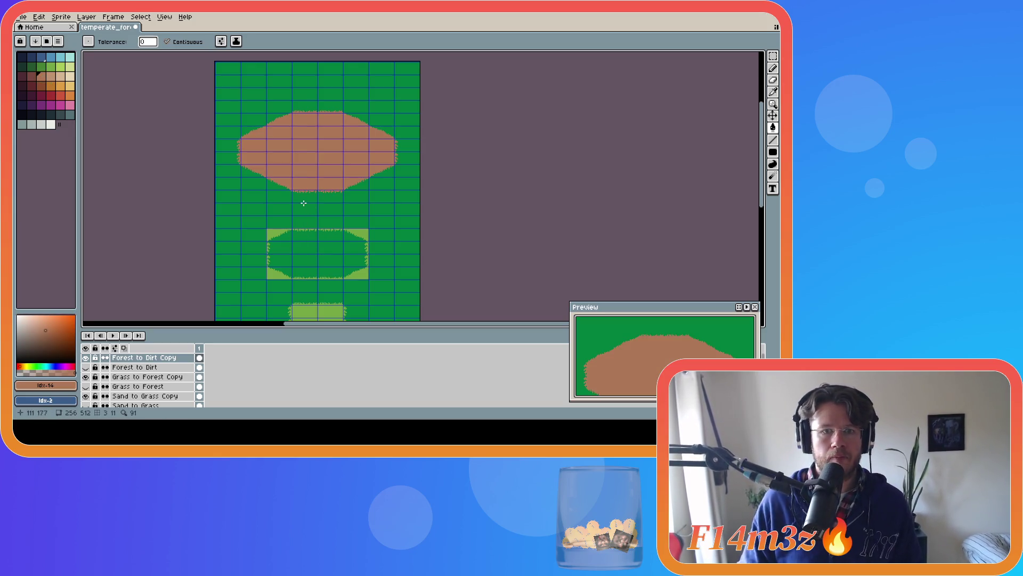
key("ctrl+z")
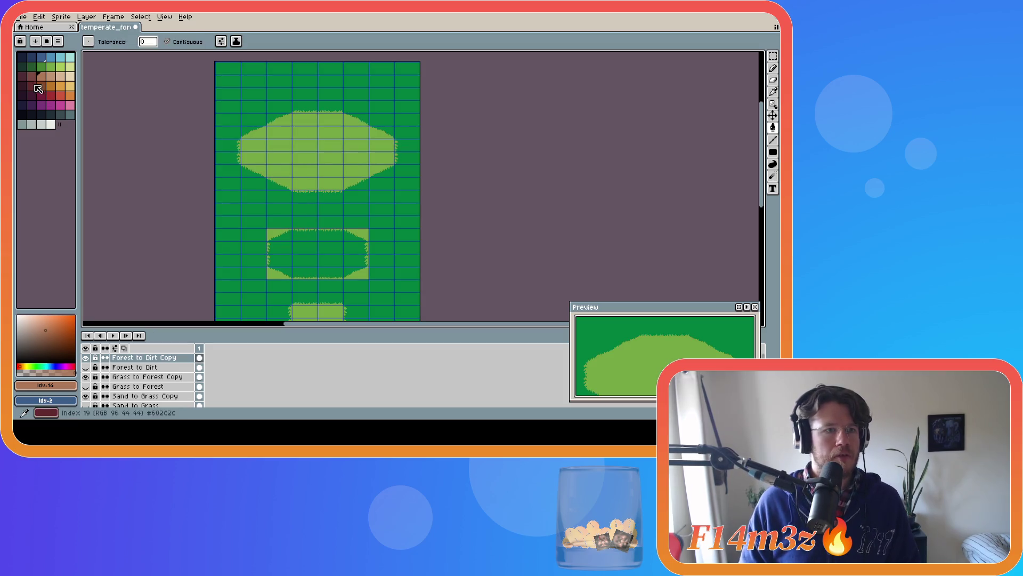
key("bracketleft")
left_click(299, 177)
key("ctrl+z")
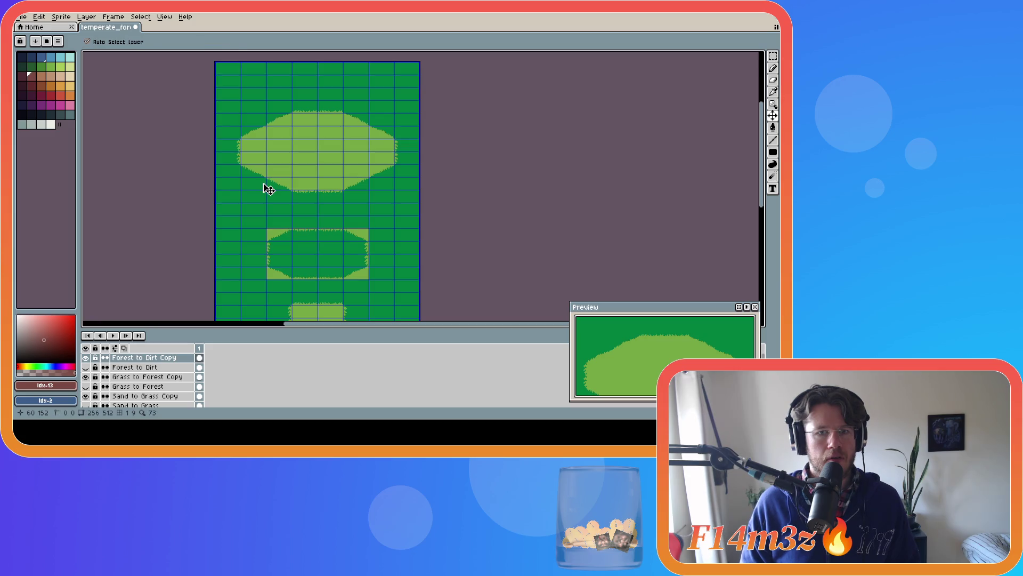
Compare the two layers, then hide Forest to Dirt Copy and select Forest to Dirt.
left_click(86, 367)
left_click(87, 368)
left_click(87, 357)
left_click(87, 367)
left_click(86, 358)
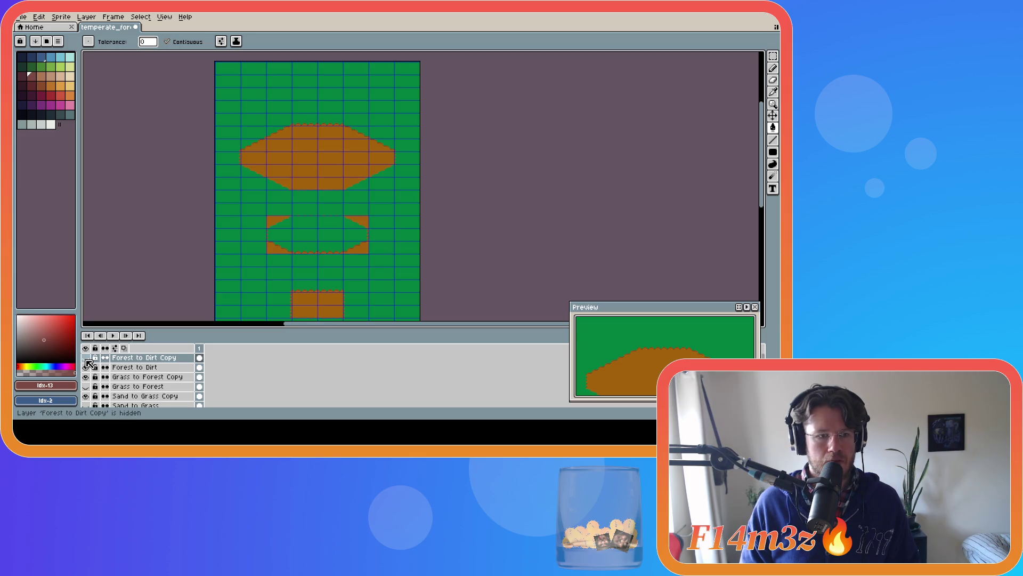
left_click(86, 358)
left_click(242, 184, "alt")
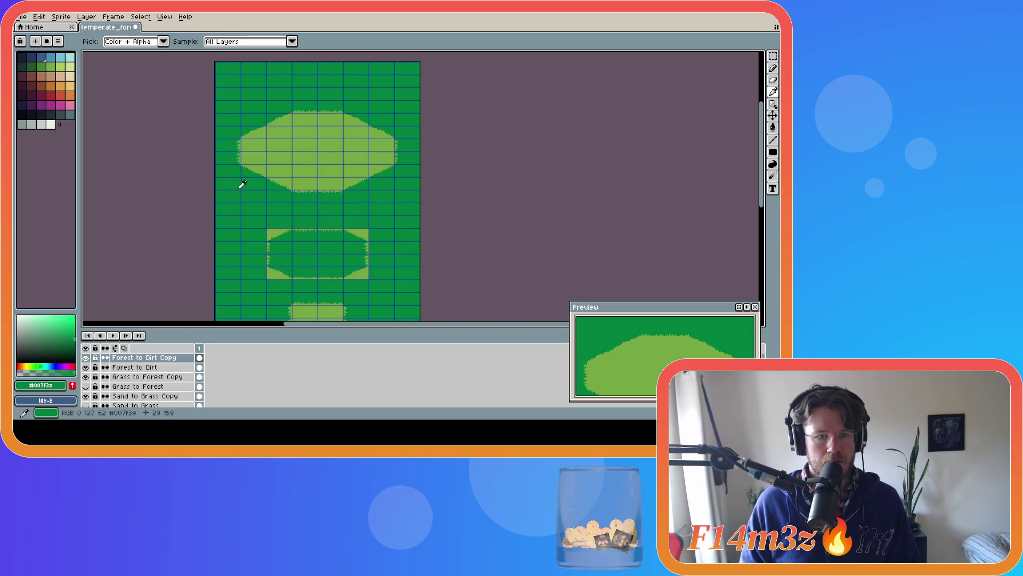
left_click(86, 359)
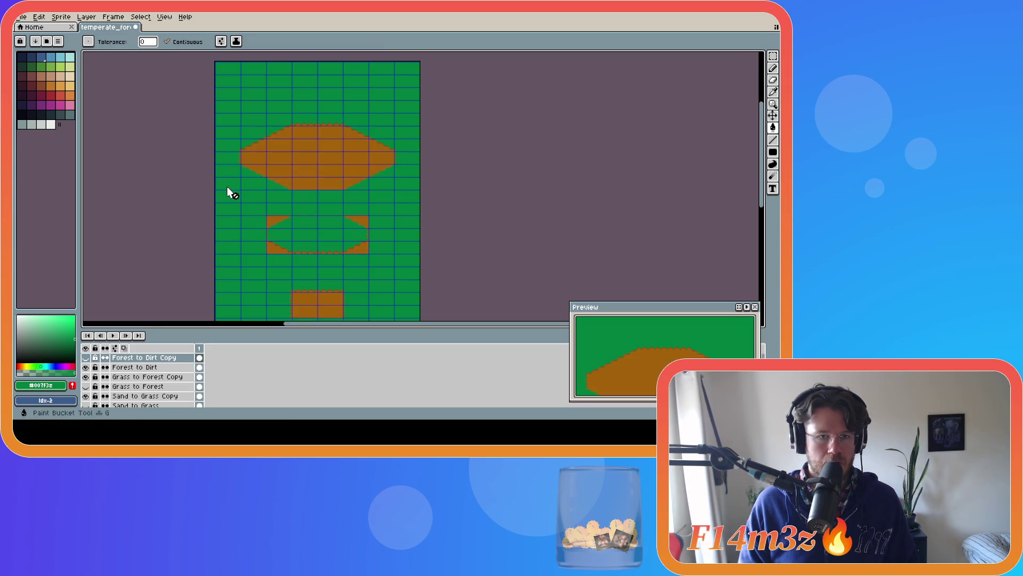
left_click(136, 366)
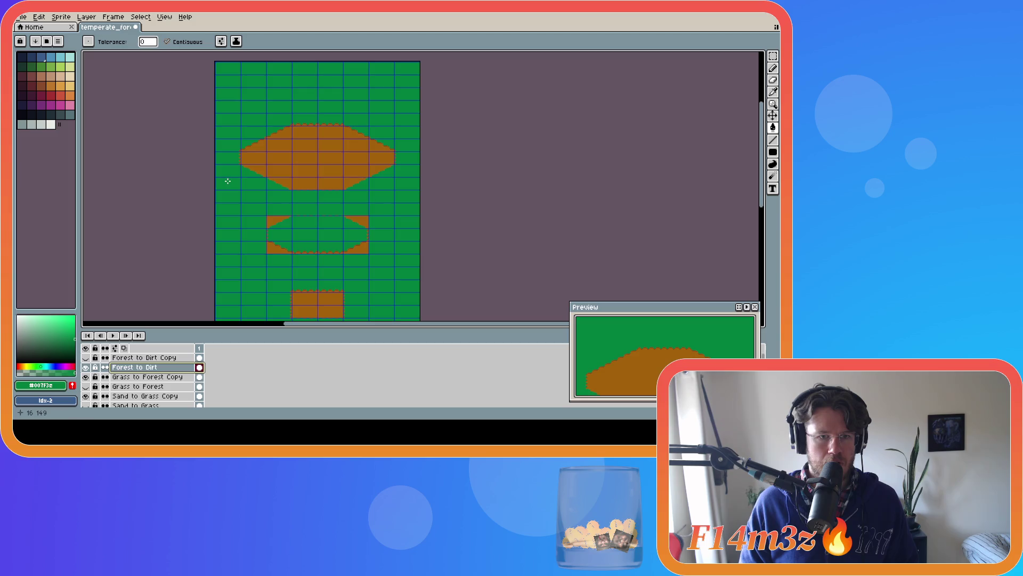
Fill the dark green area lighter green and the dirt ellipse light brown.
left_click(51, 66)
left_click(230, 224)
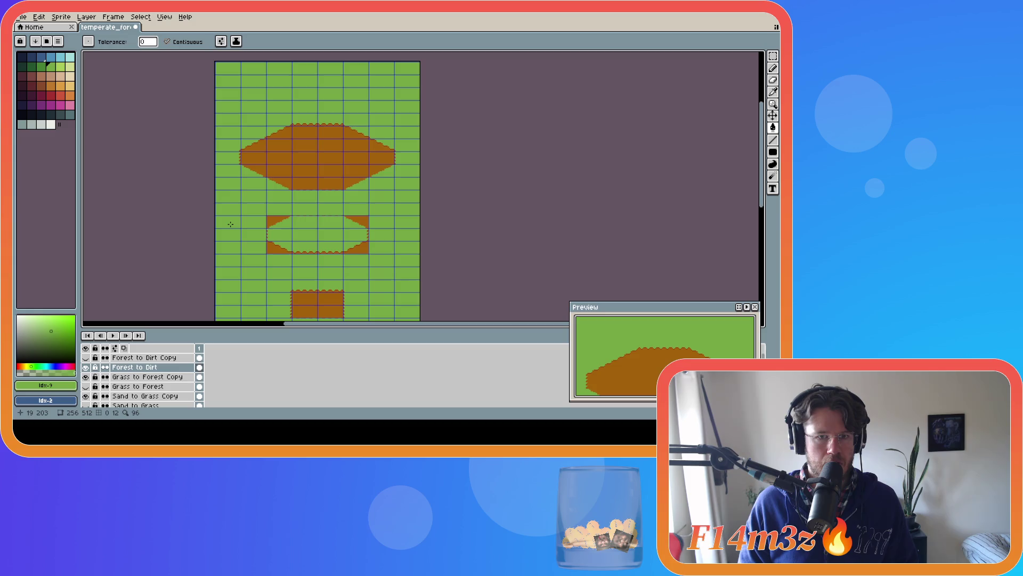
left_click(50, 76)
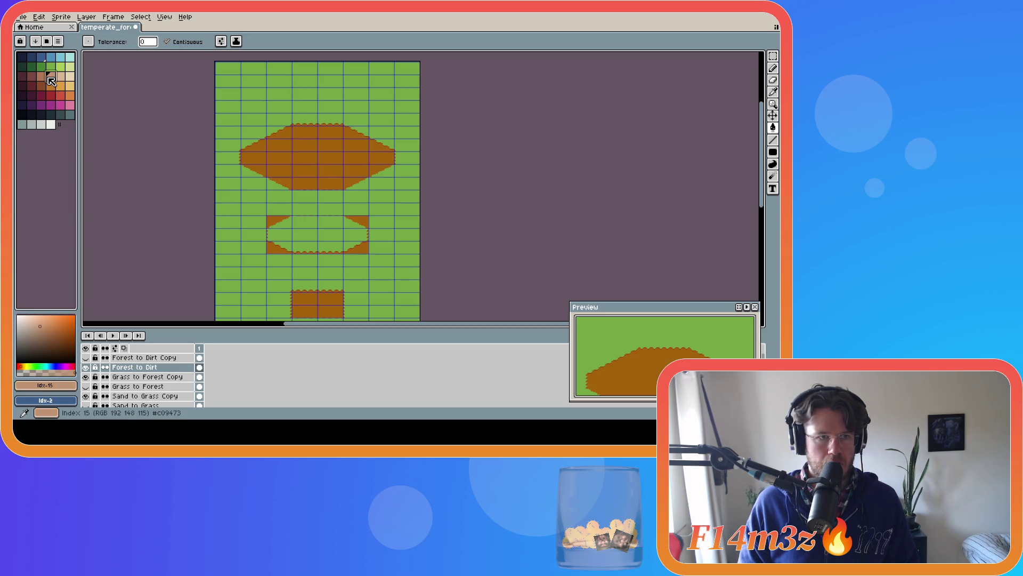
left_click(301, 161)
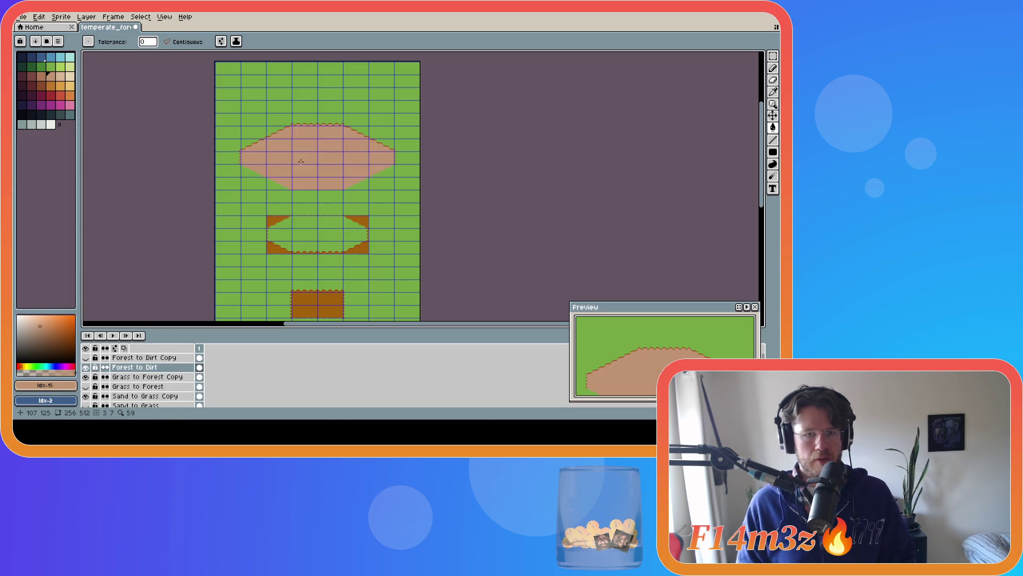
Try a darker brown on the ellipse, undo it, sample the tan #c09473, and show Forest to Dirt Copy.
left_click(41, 76)
left_click(339, 172)
key("ctrl+z")
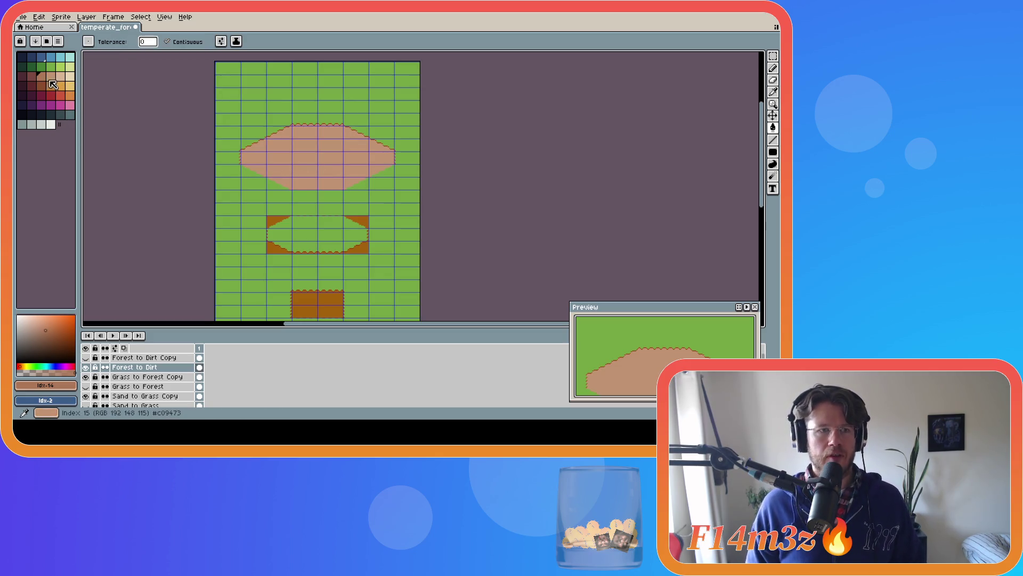
left_click(296, 167, "alt")
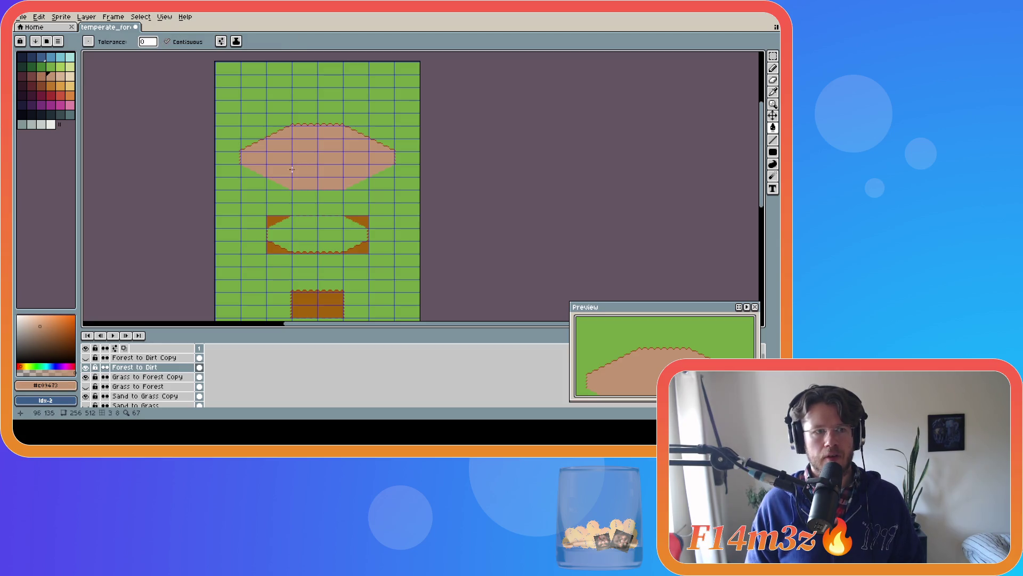
left_click(86, 358)
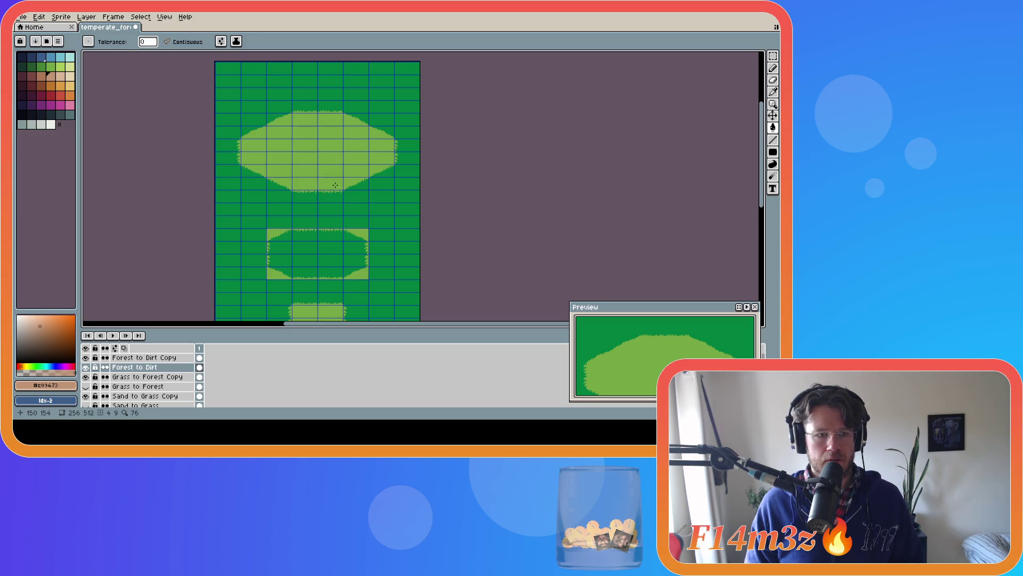
On Forest to Dirt Copy, fill the top, middle and bottom dirt shapes with darker brown index 14.
left_click(167, 358)
left_click(302, 169)
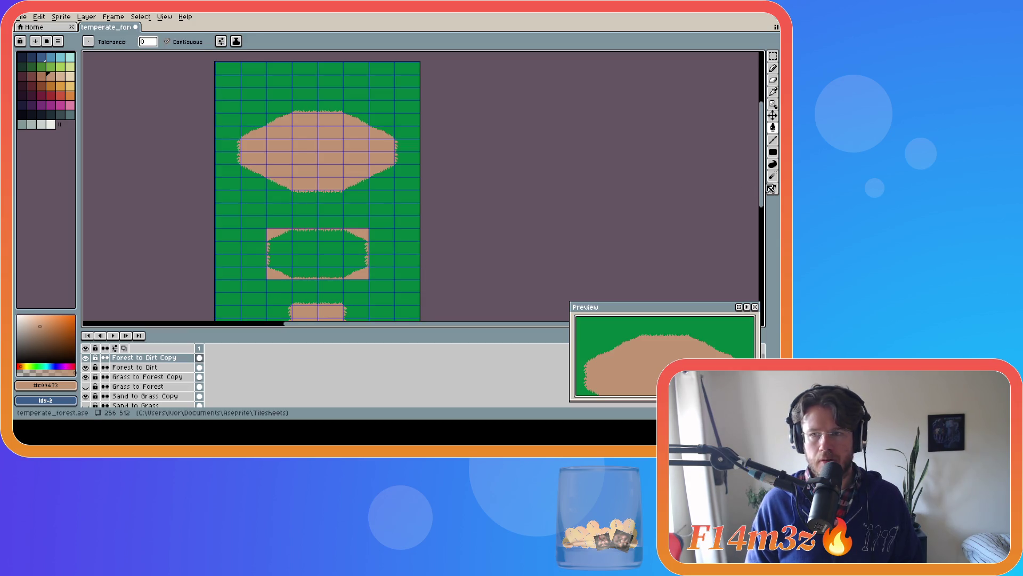
scroll(755, 212, "down", 3)
scroll(754, 212, "up", 1)
left_click(41, 76)
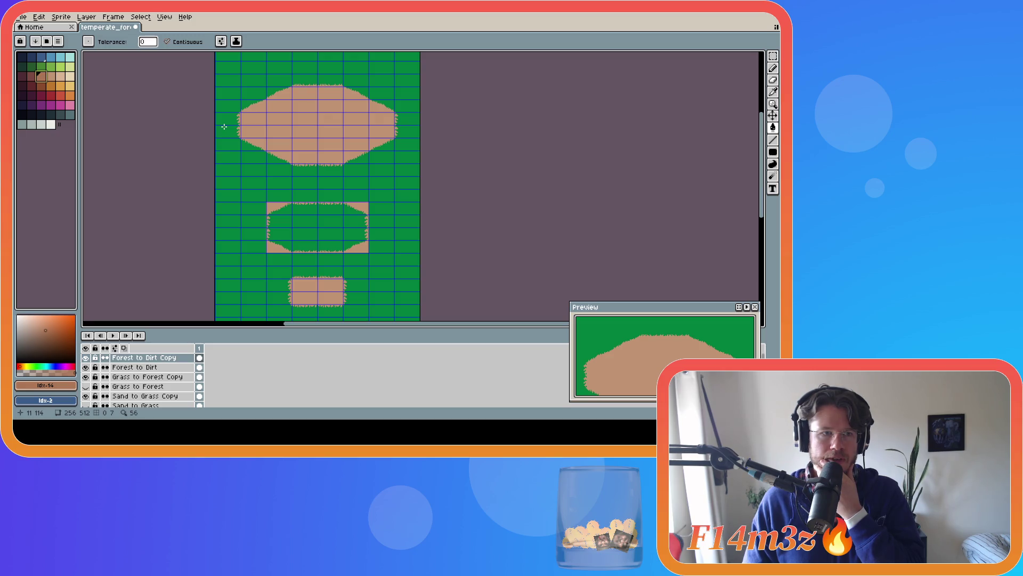
left_click(291, 109)
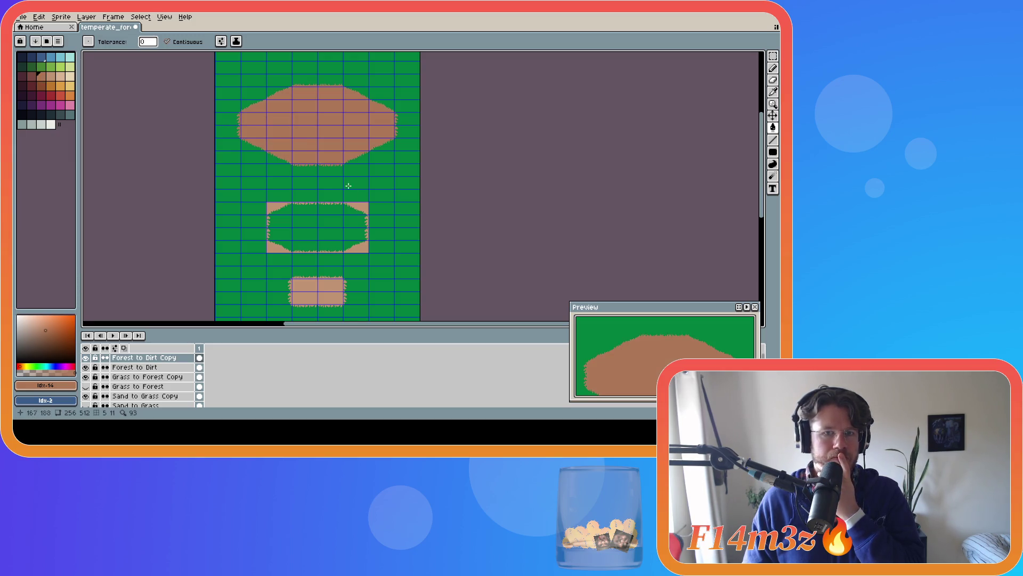
left_click(298, 207)
left_click(317, 292)
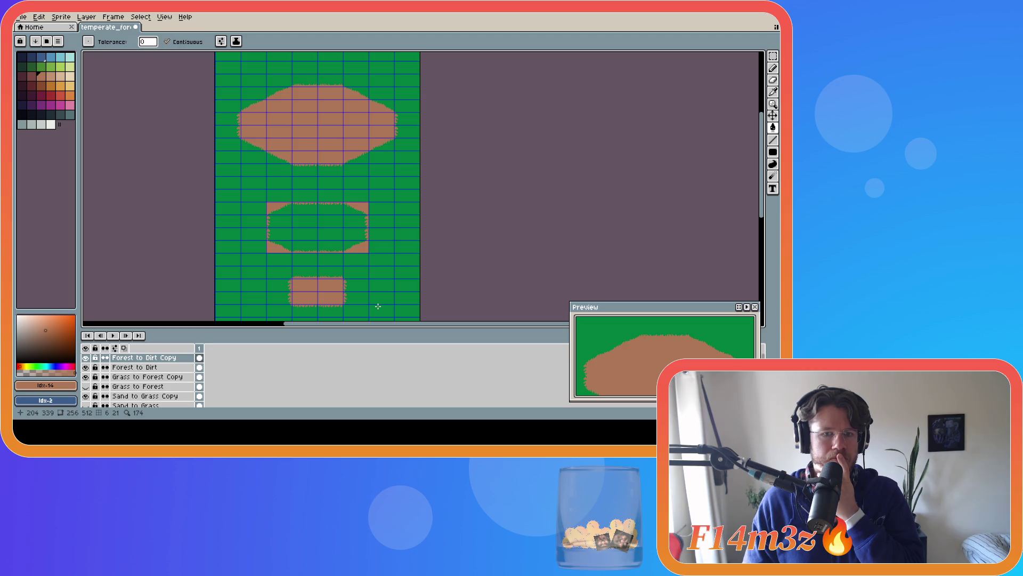
Hide the copy and refill the middle shape's top-right, top-left and bottom-left corners on Forest to Dirt.
left_click(133, 368)
left_click(86, 358)
left_click(359, 190)
left_click(276, 223)
left_click(275, 193)
key("bracketleft")
Sample tan #ad7757, zoom in on the middle dirt shape's edges, and show Forest to Dirt Copy.
key("i")
left_click(277, 221)
key("g")
scroll(319, 214, "up", 3)
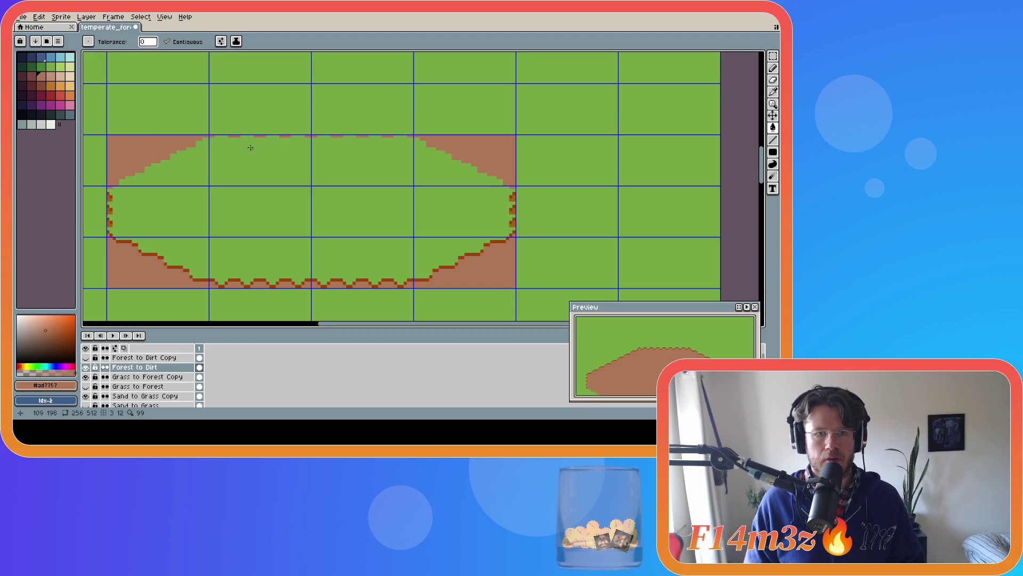
scroll(242, 143, "down", 5)
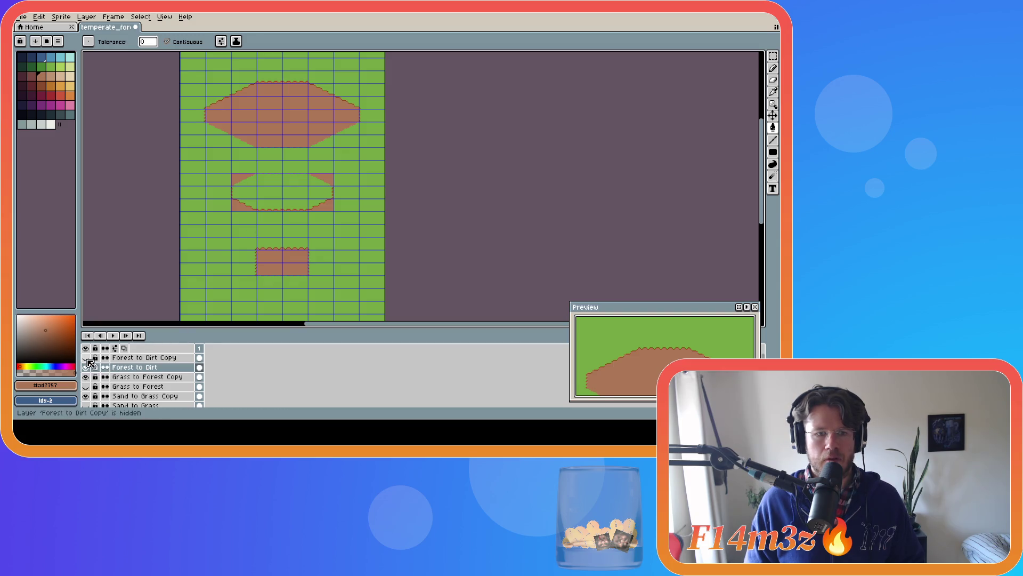
left_click(86, 357)
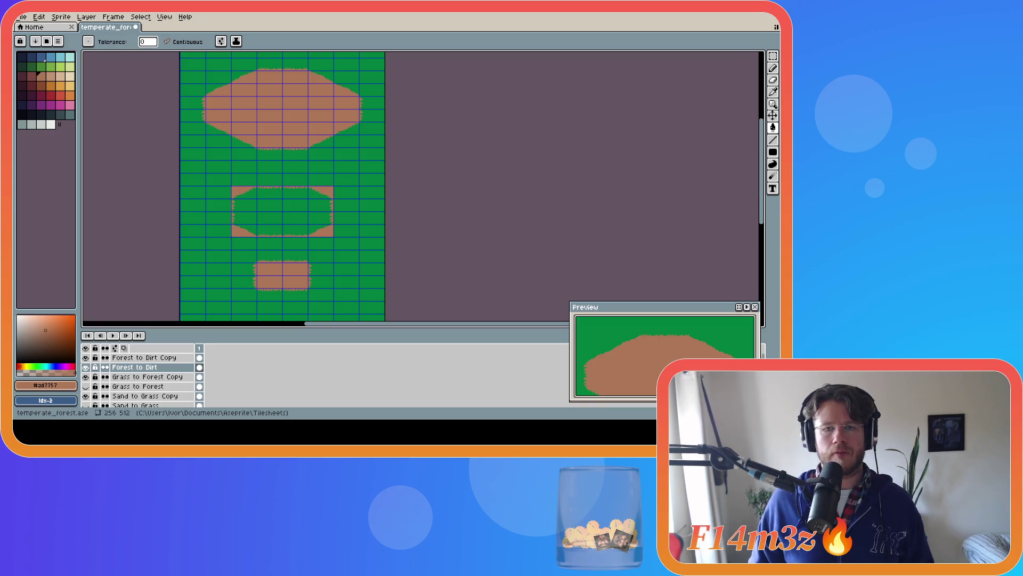
Fill the large, middle and small dirt shapes on Forest to Dirt Copy with light tan index 15.
left_click(222, 93, "alt")
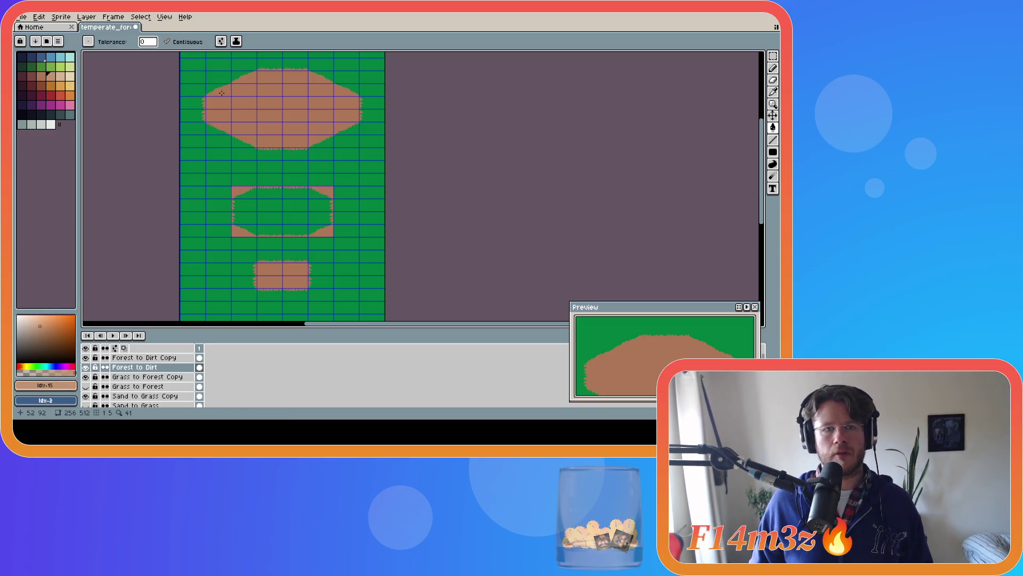
left_click(144, 357)
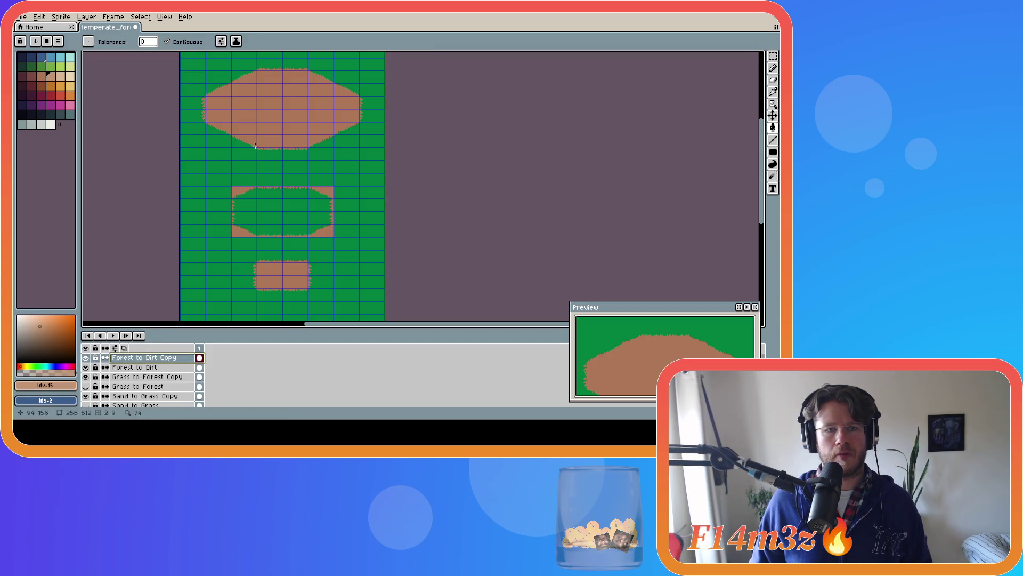
left_click(268, 126)
left_click(322, 193)
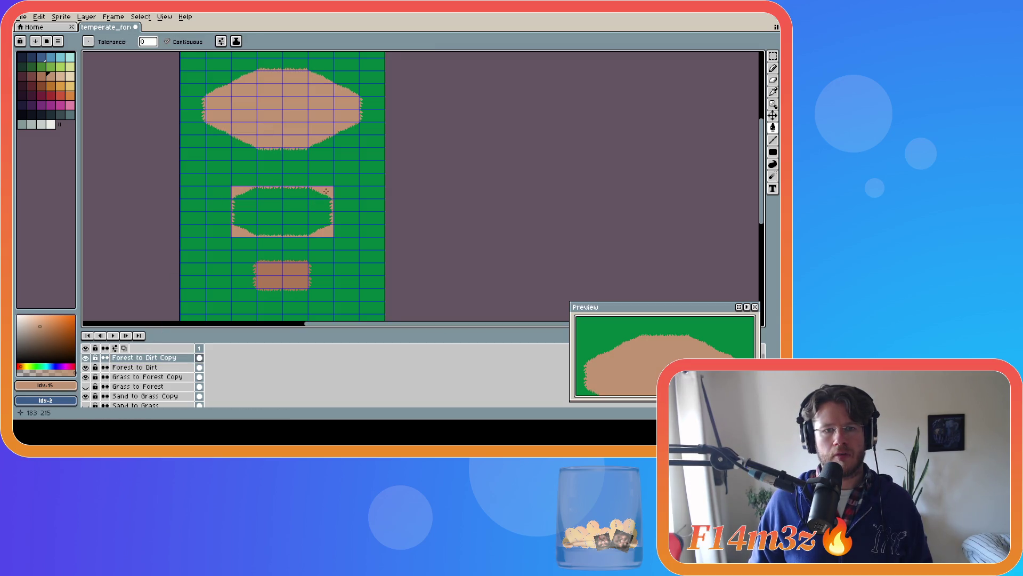
left_click(299, 282)
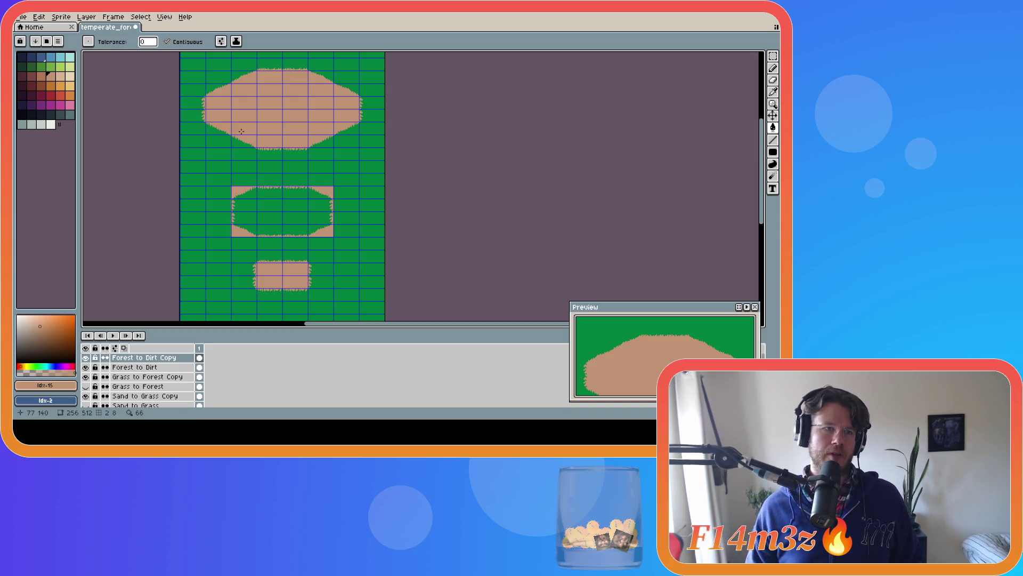
Try progressively darker reddish browns, ending with index 13, on the large top ellipse.
left_click(212, 94)
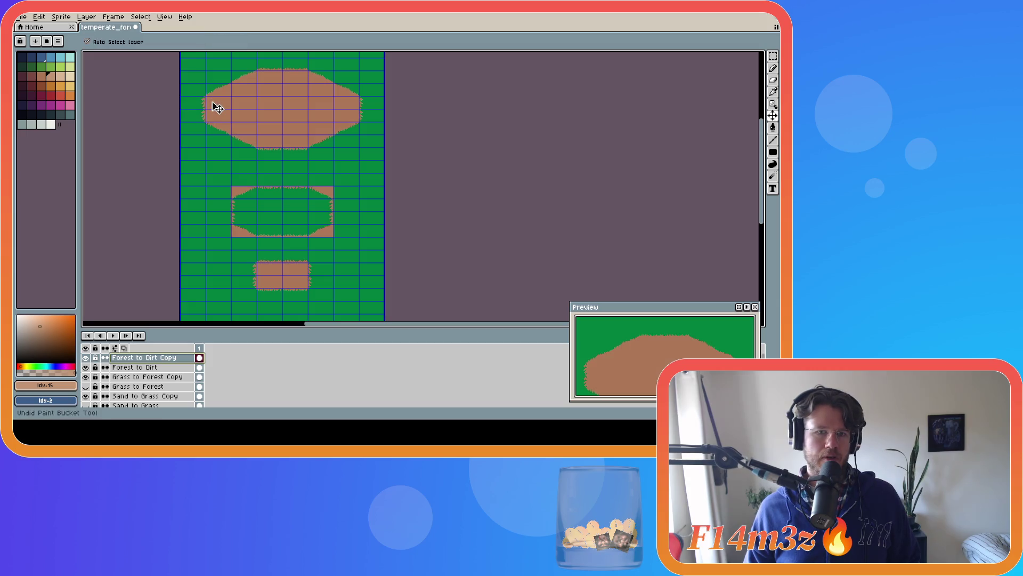
key("bracketleft")
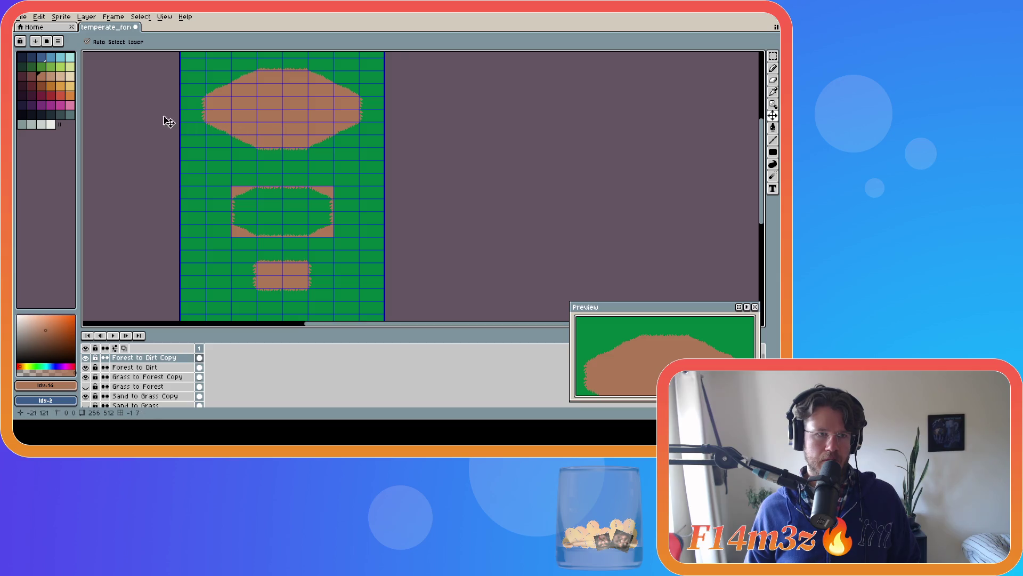
left_click(32, 76)
left_click(275, 116)
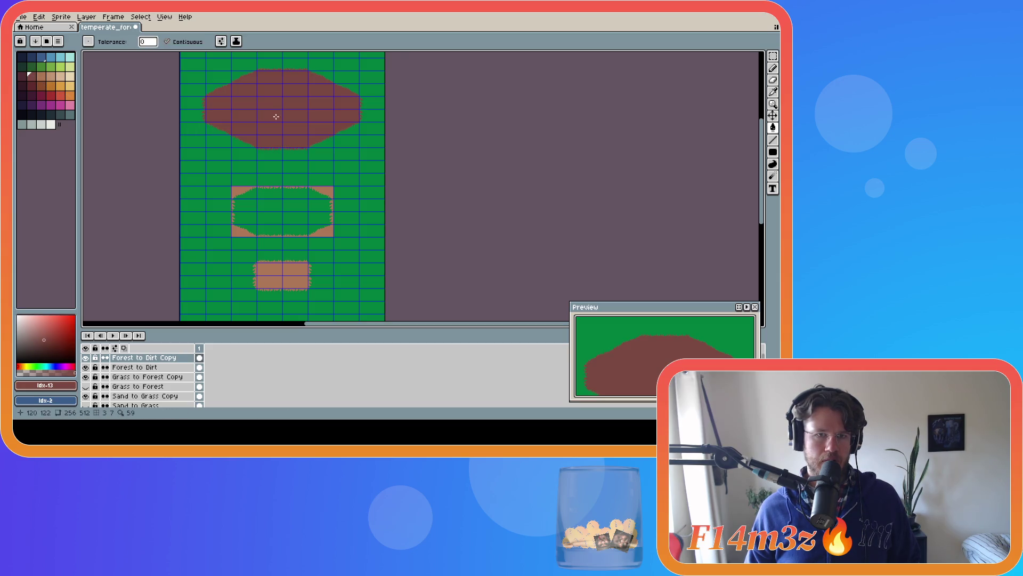
Try darker brown index 13 on the middle and bottom shapes and index 20 on the top ellipse, undoing each.
left_click(328, 195)
left_click(282, 275)
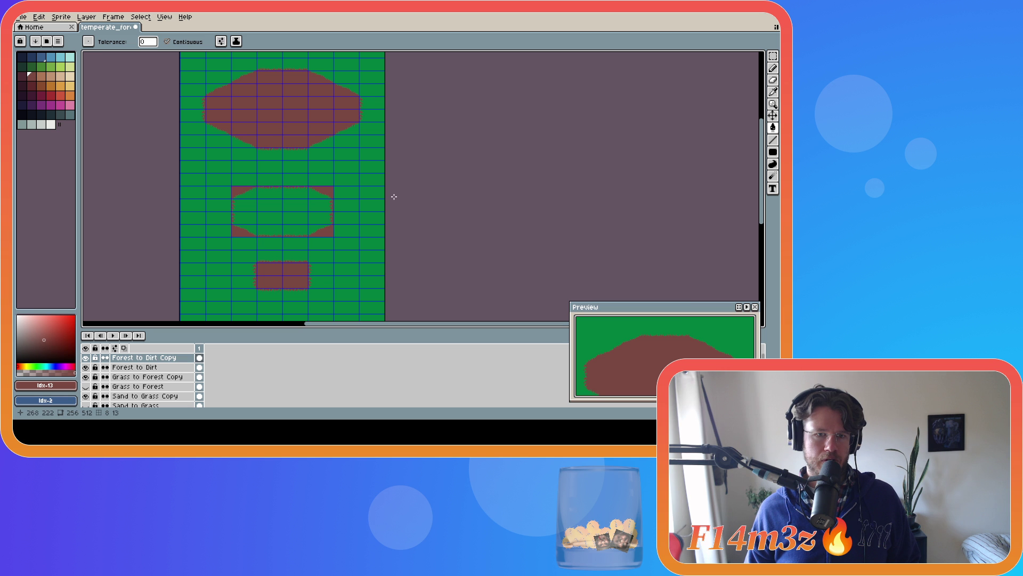
key("ctrl+z")
key("ctrl+z")
key("ctrl+z")
left_click(51, 76)
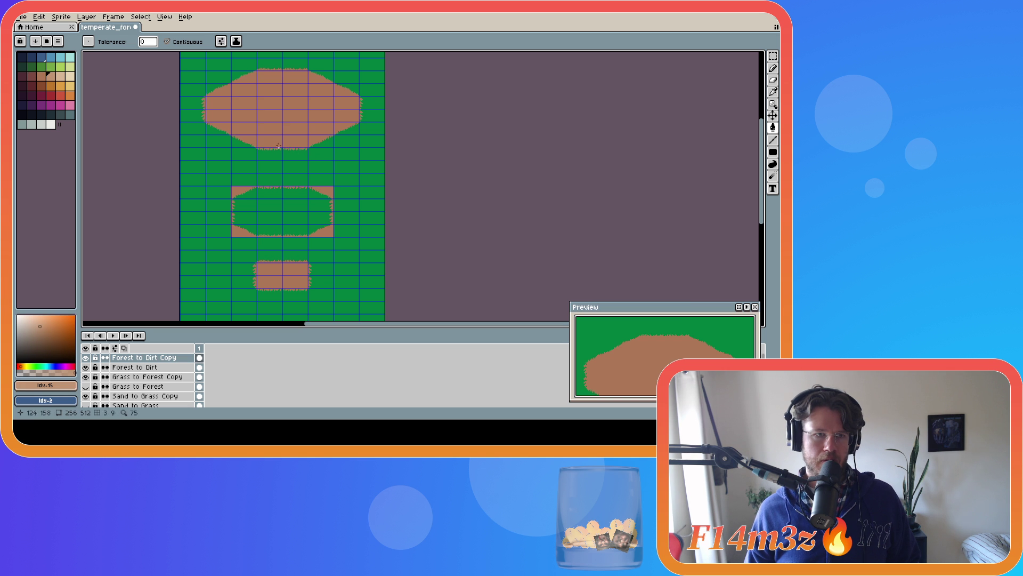
left_click(41, 85)
left_click(264, 118)
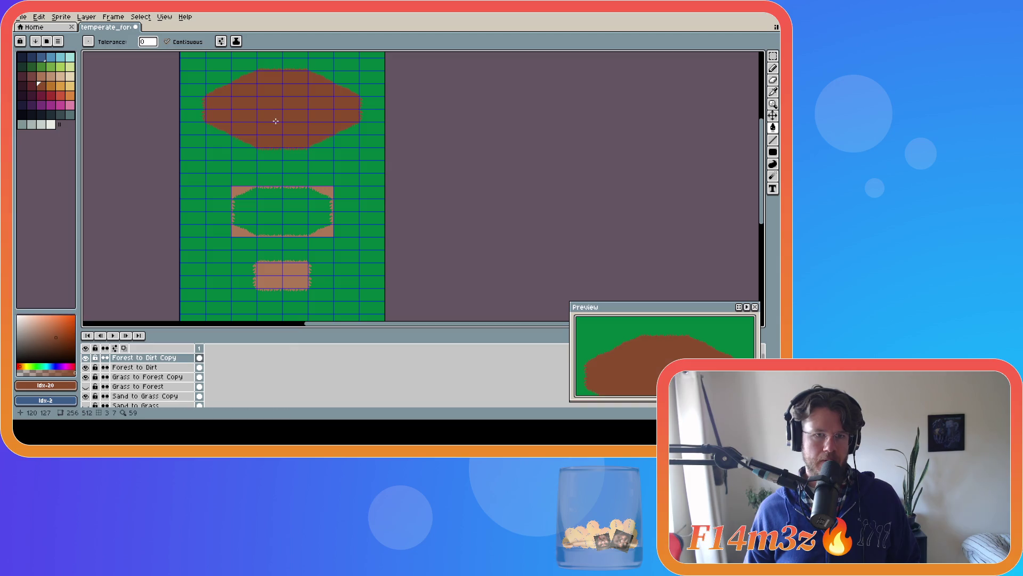
key("ctrl+z")
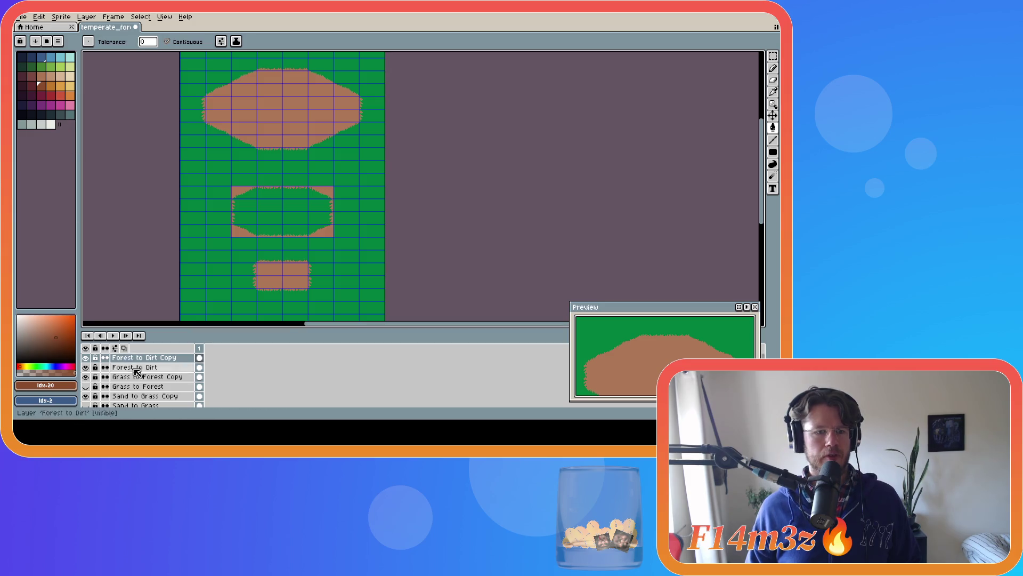
Undo earlier fills on Forest to Dirt, then redo the light green grass fill around the dirt shapes.
left_click(86, 357)
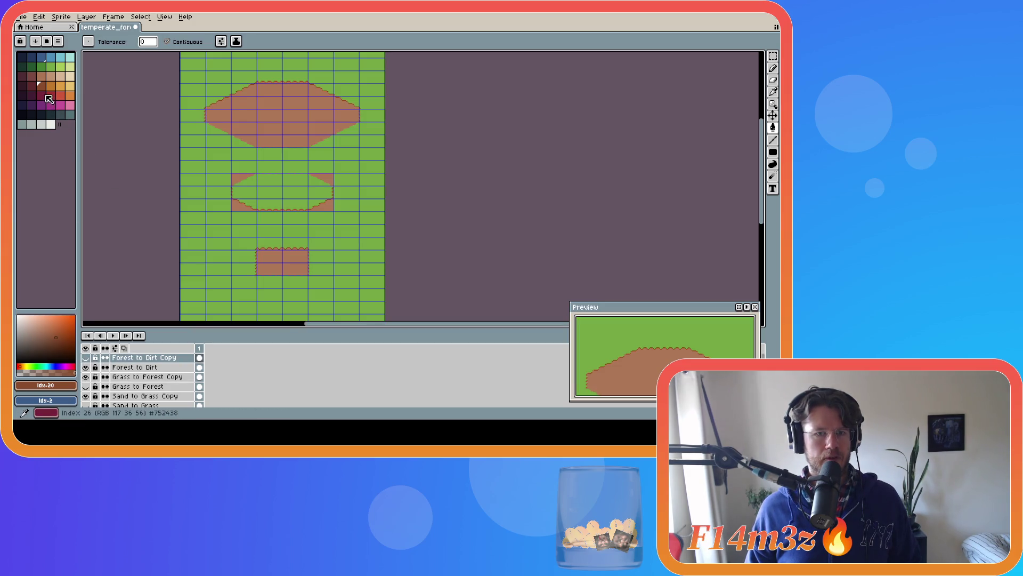
key("ctrl+z")
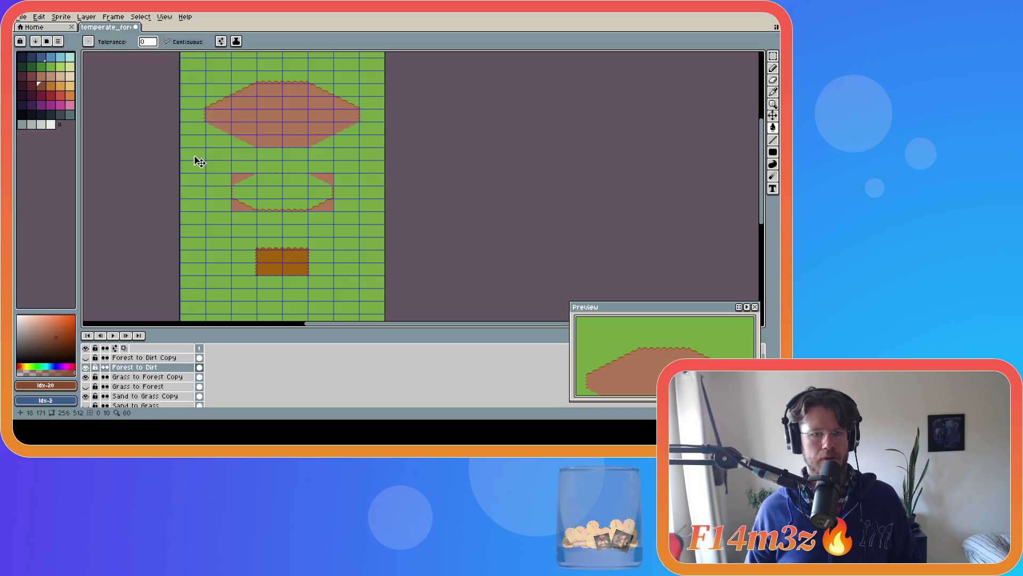
key("ctrl+z")
key("ctrl+z")
key("ctrl+z")
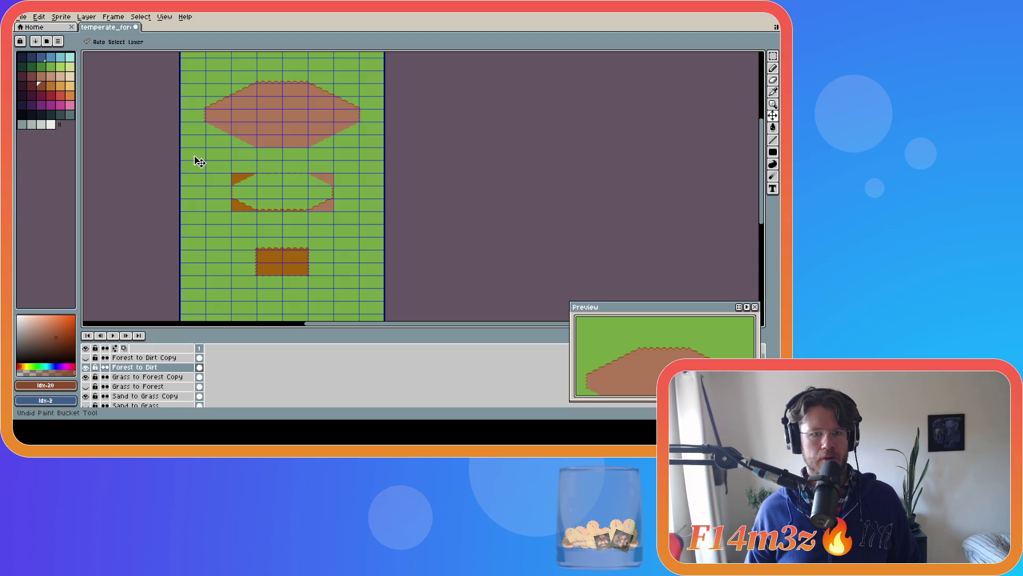
key("ctrl+z")
left_click(85, 358)
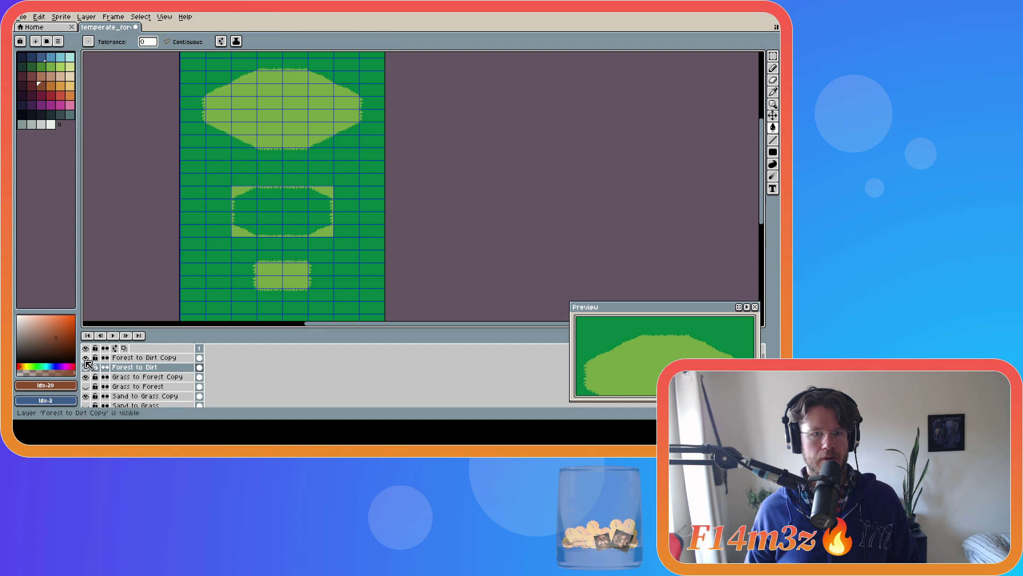
left_click(51, 67)
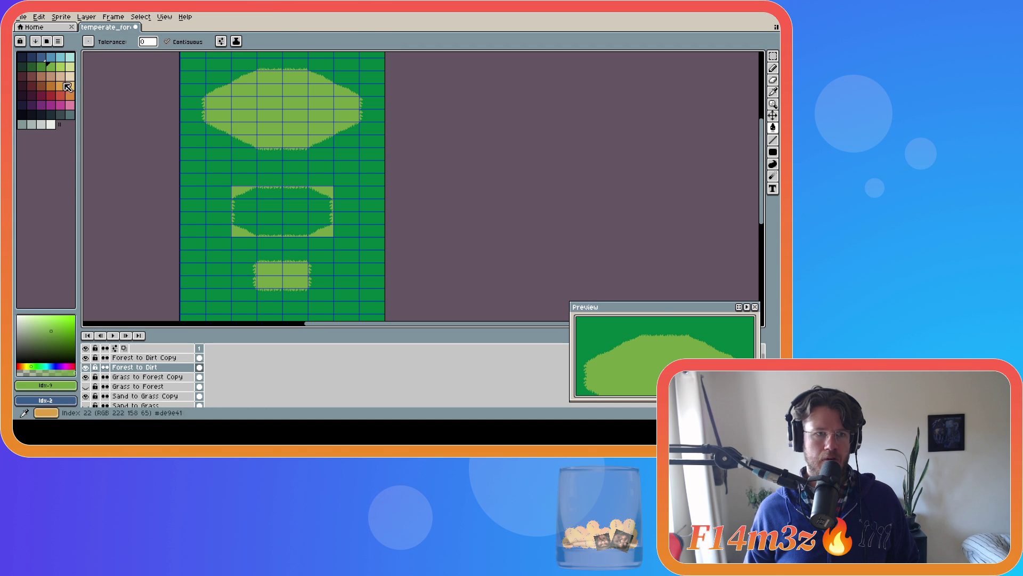
left_click(42, 86)
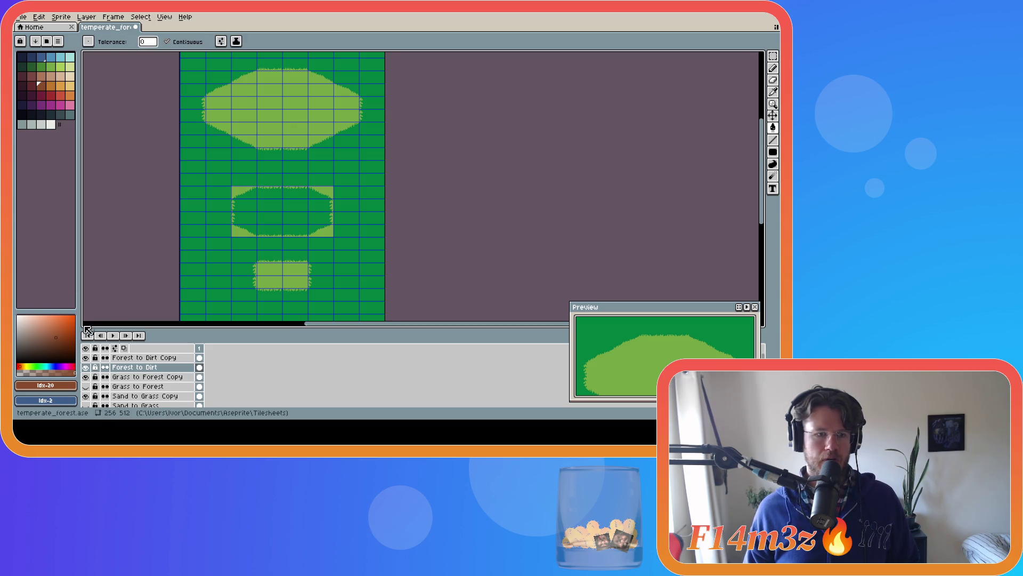
left_click(85, 357)
key("ctrl+z")
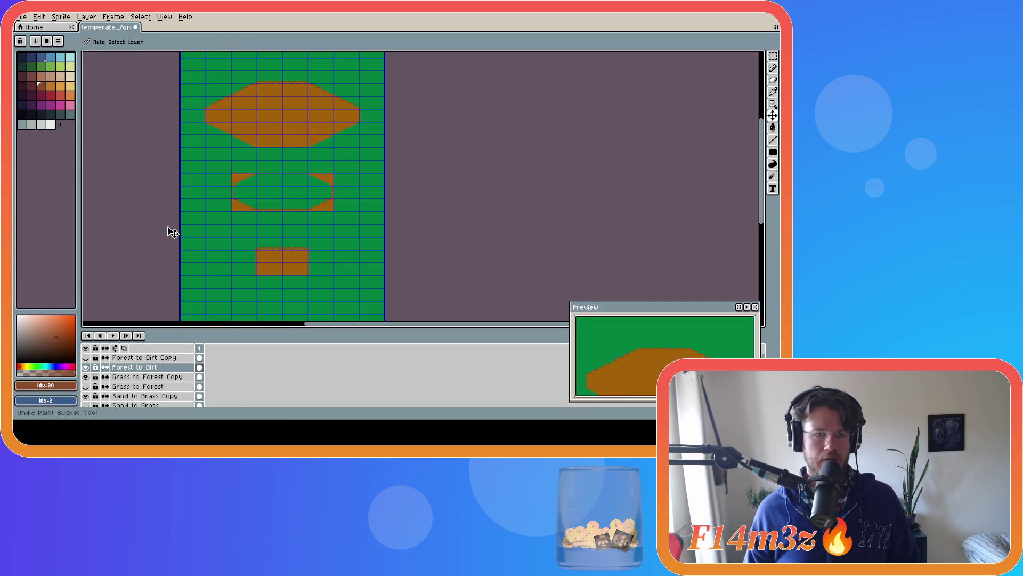
key("ctrl+y")
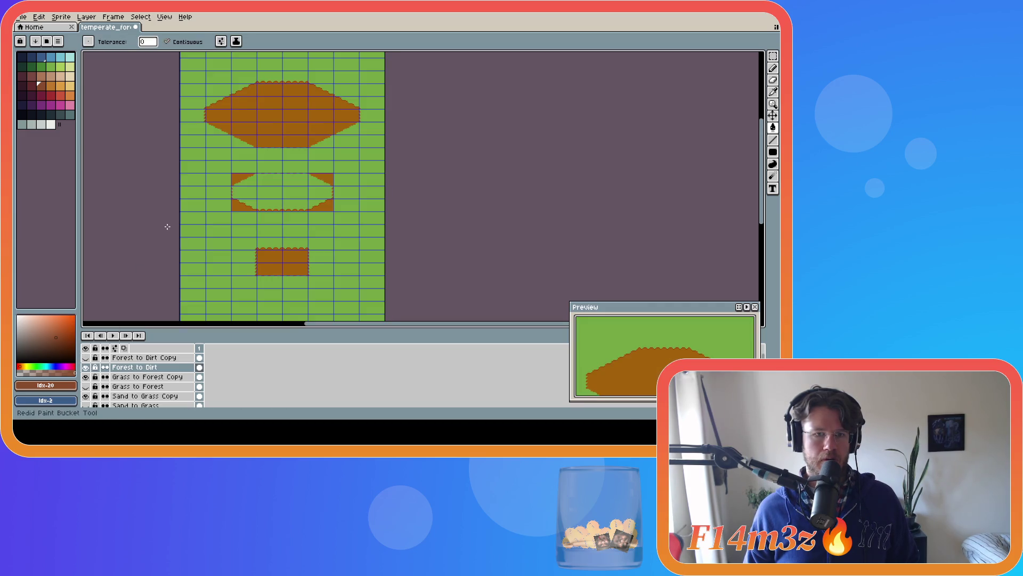
Try light green on the copy's dark green surround, undo it, then hide the copy and select Forest to Dirt.
left_click(86, 357)
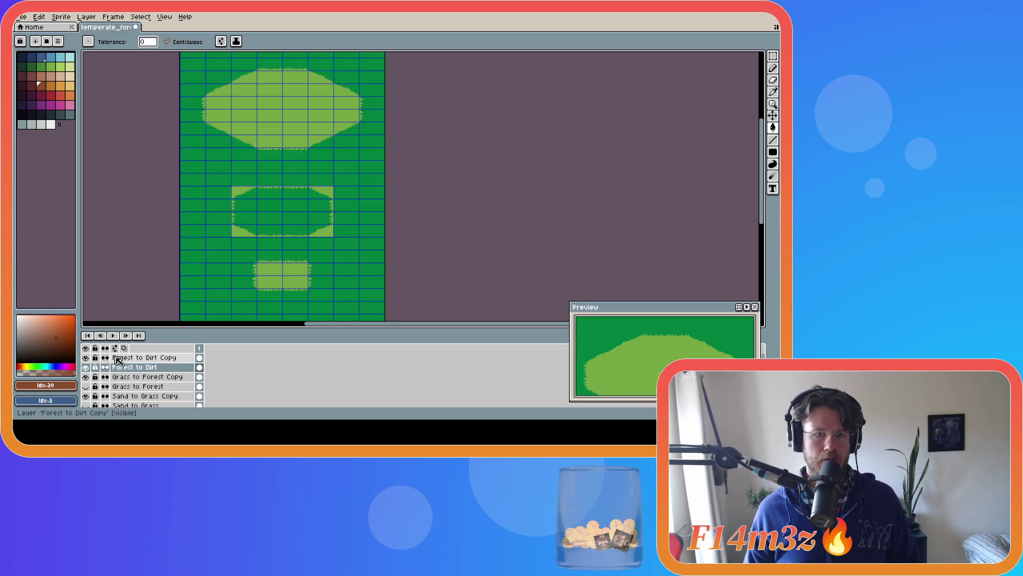
left_click(144, 357)
left_click(51, 66)
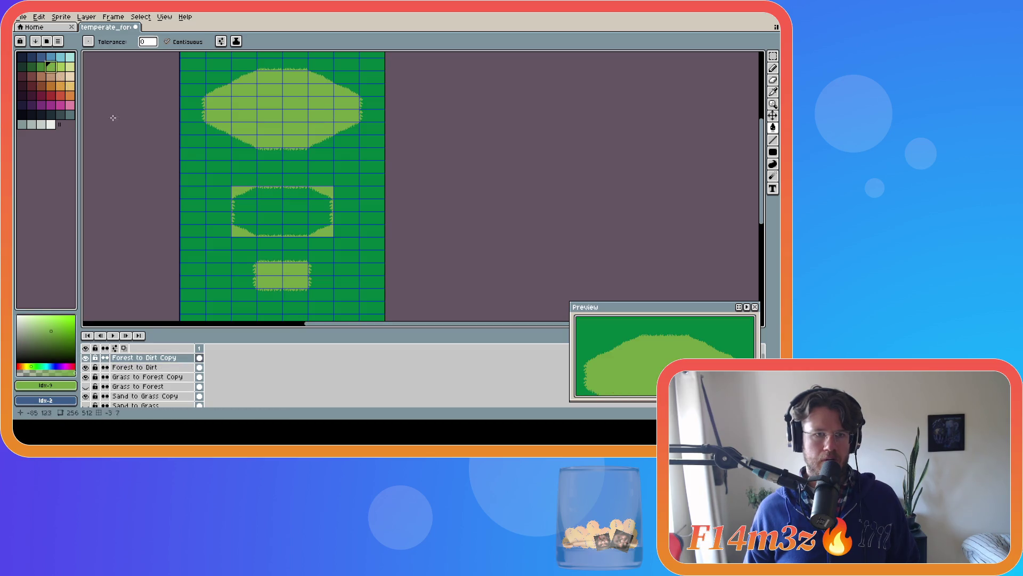
left_click(199, 171)
key("ctrl+z")
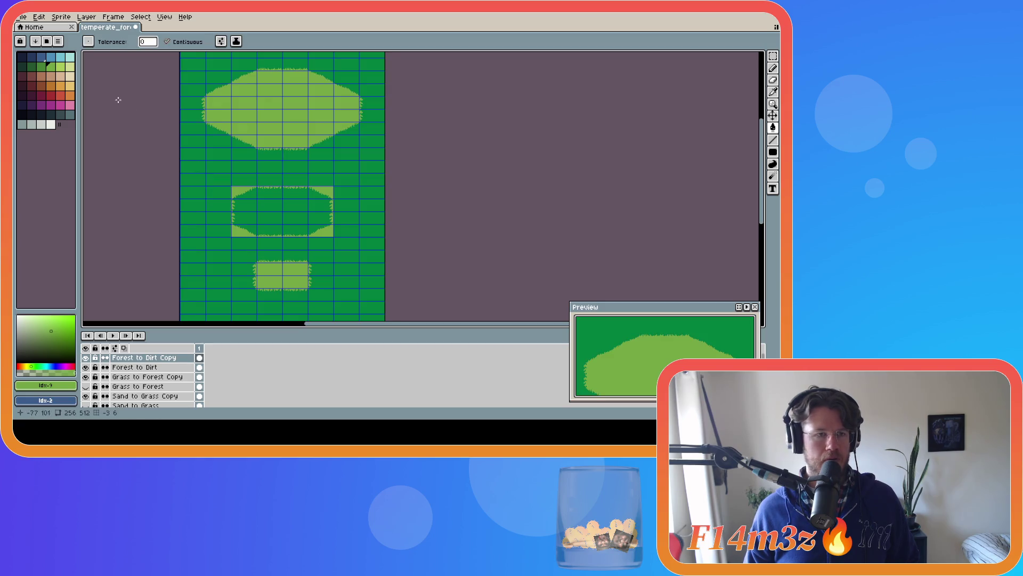
left_click(40, 78)
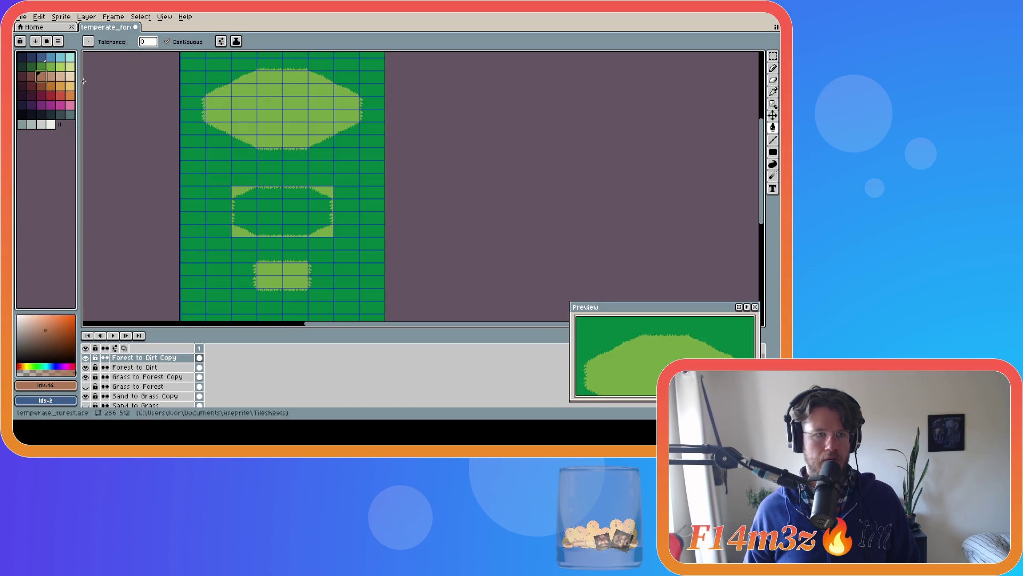
left_click(53, 79)
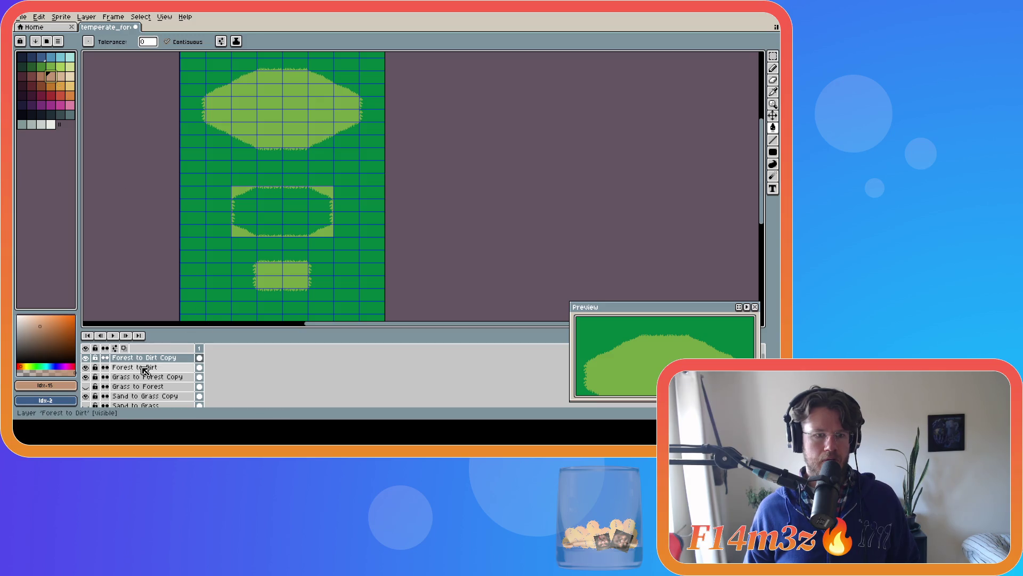
left_click(134, 367)
left_click(86, 358)
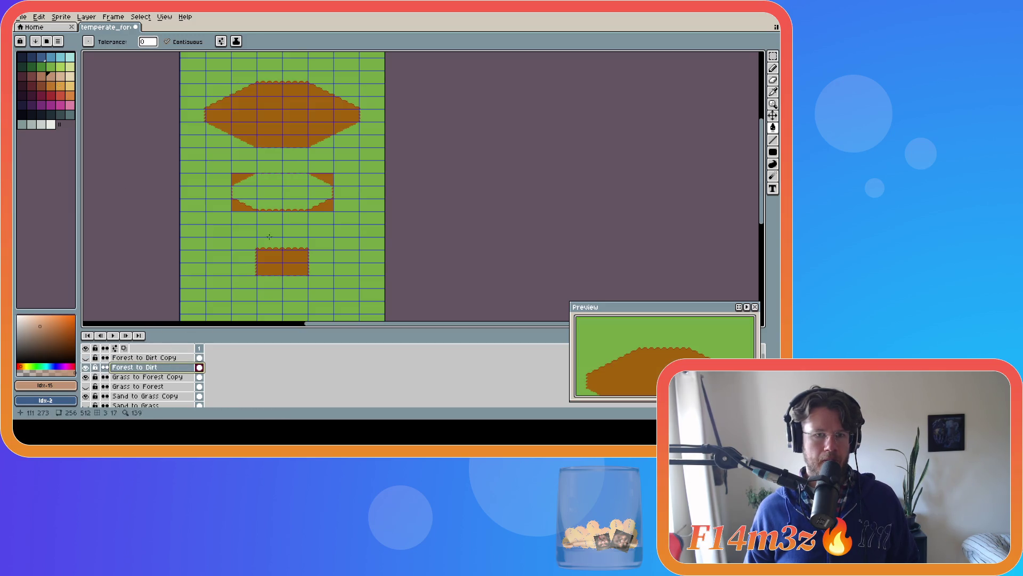
Sample the orange dirt colour and fill the three shapes on Forest to Dirt Copy with it.
left_click(212, 189, "alt")
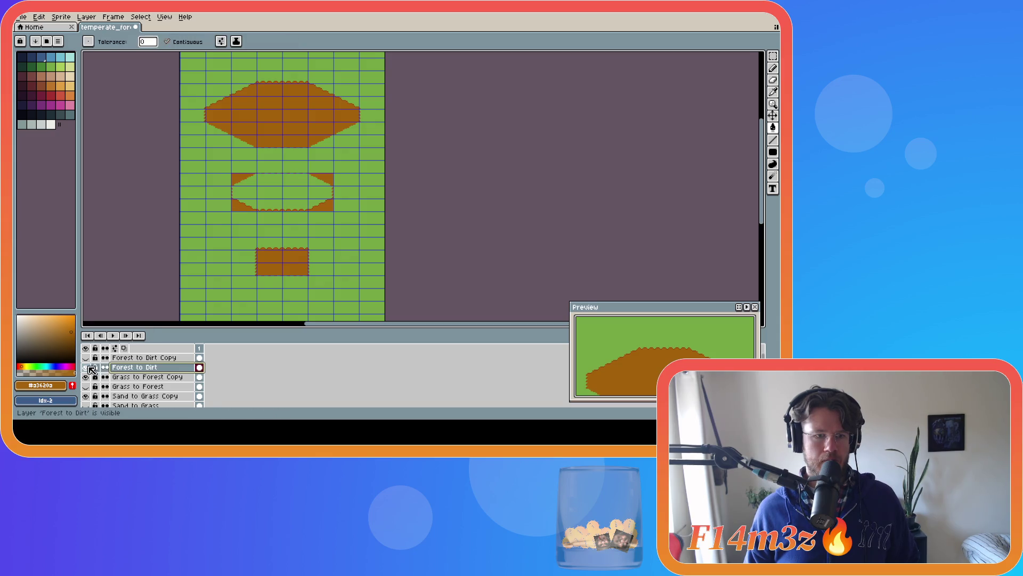
left_click(85, 358)
left_click(122, 357)
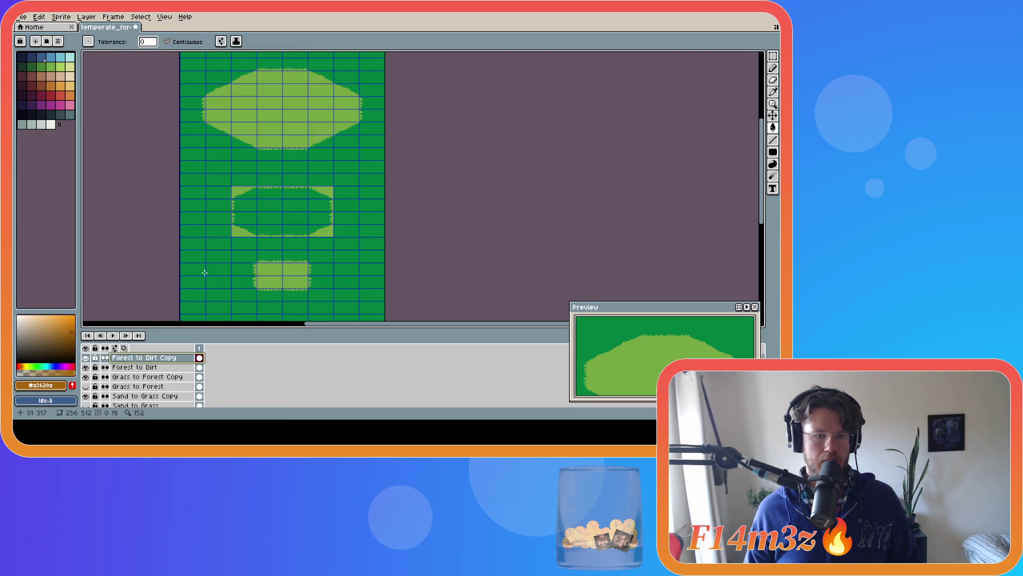
left_click(277, 126)
left_click(282, 189)
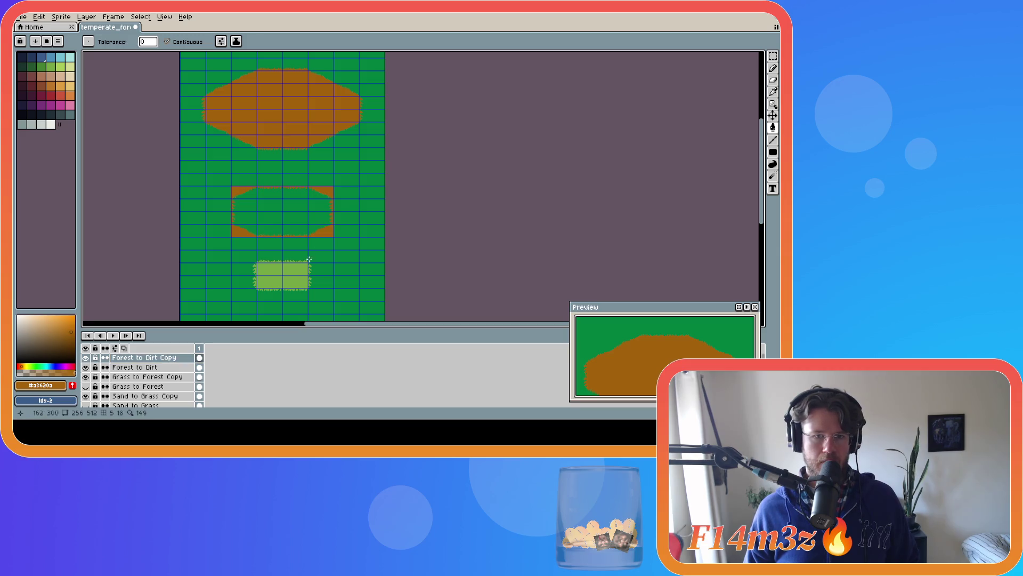
left_click(280, 284)
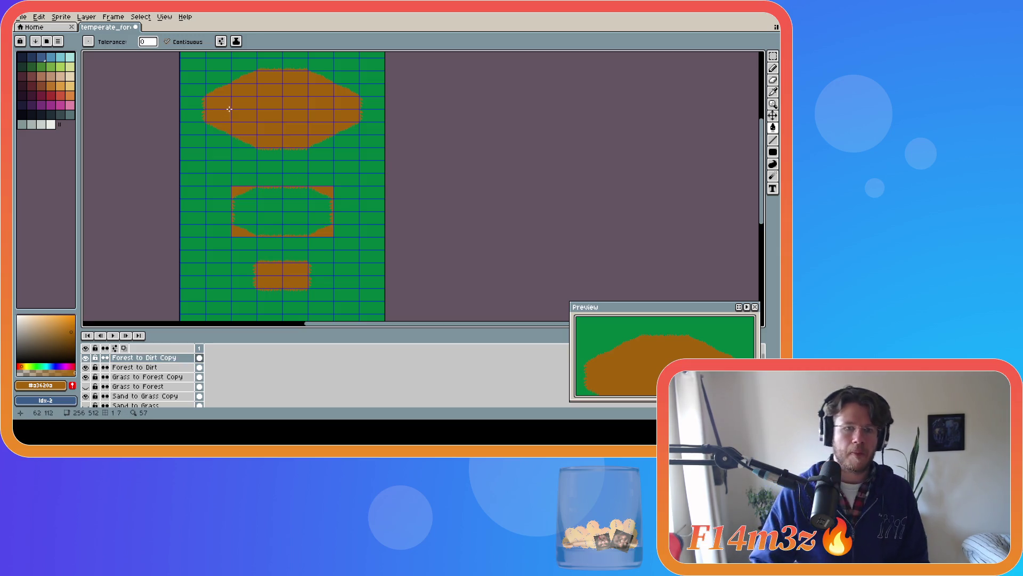
Fill the dark green background and the middle shape's centre with light green grass.
left_click(49, 65)
left_click(191, 169)
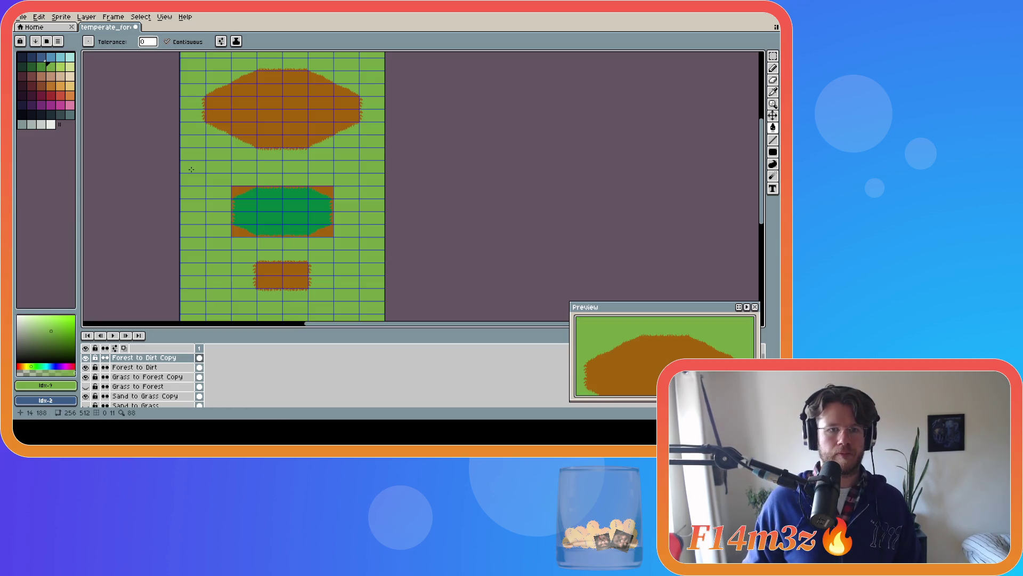
left_click(277, 205)
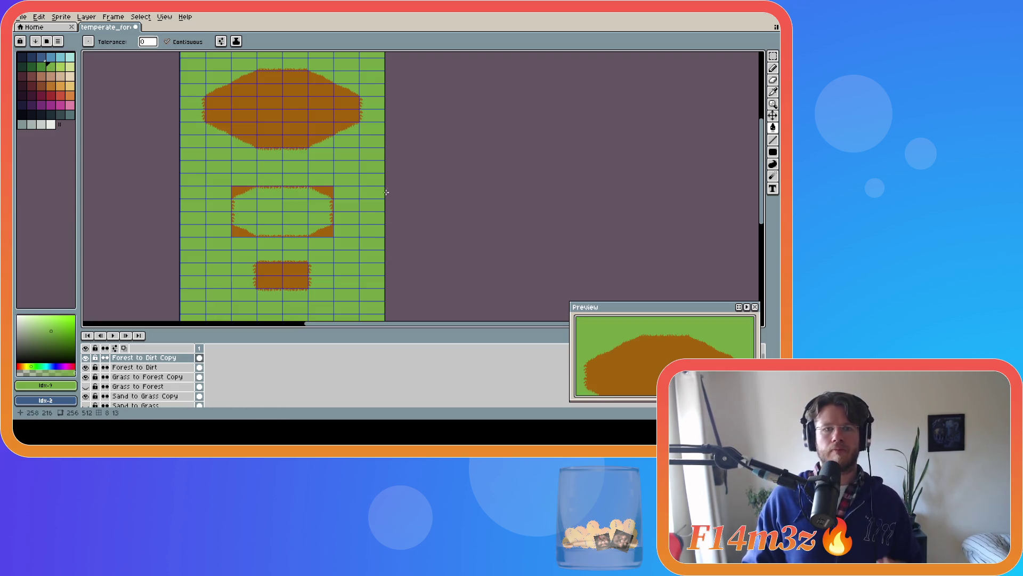
Fill the top shape, middle border and bottom rectangle with the darker brown.
left_click(41, 85)
left_click(255, 118)
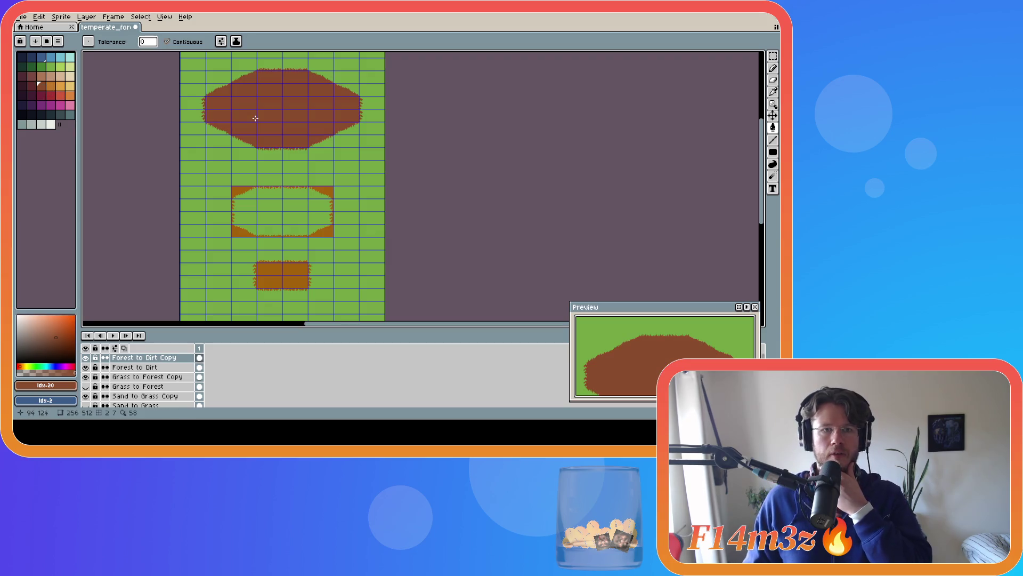
left_click(328, 192)
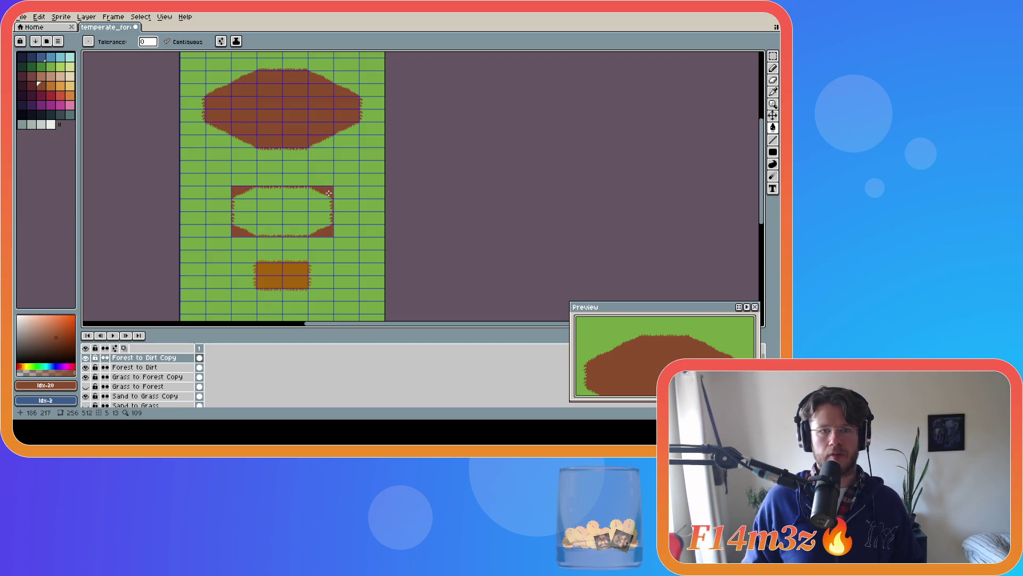
left_click(289, 269)
Try lighter brown and orange on the top shape, undo both, and return to darker brown.
left_click(41, 76)
left_click(281, 138)
key("v")
key("ctrl+z")
left_click(54, 88)
left_click(262, 118)
key("ctrl+z")
left_click(299, 111, "alt")
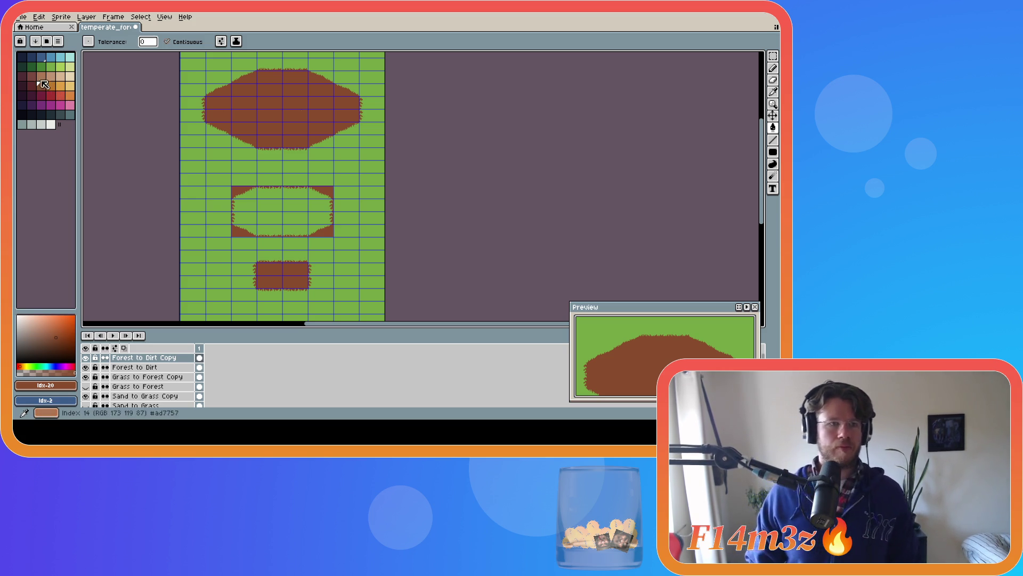
Trial a lighter brown fill on the top dirt shape twice, undoing each attempt.
left_click(222, 101, "alt")
left_click(222, 101)
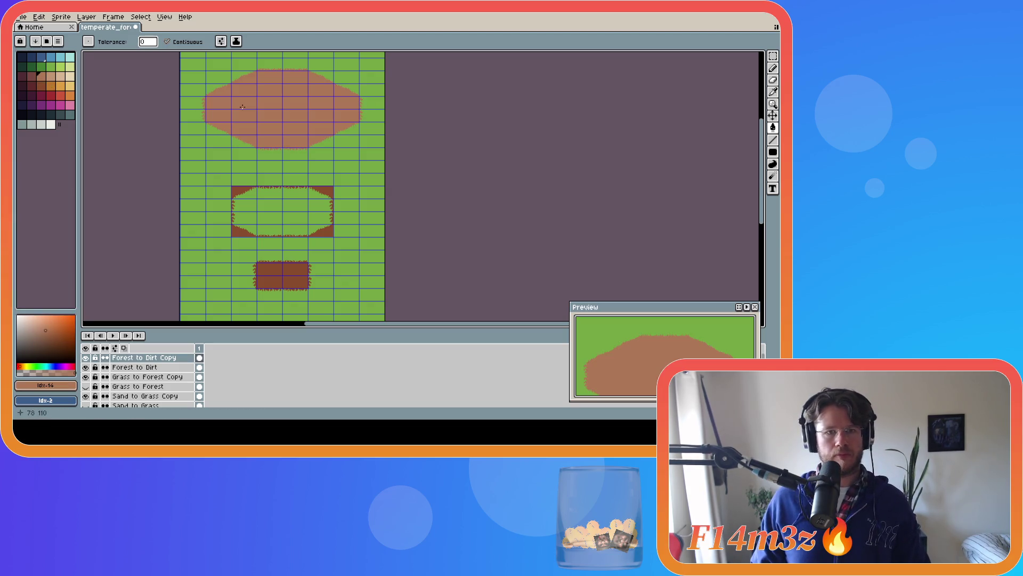
key("ctrl+z")
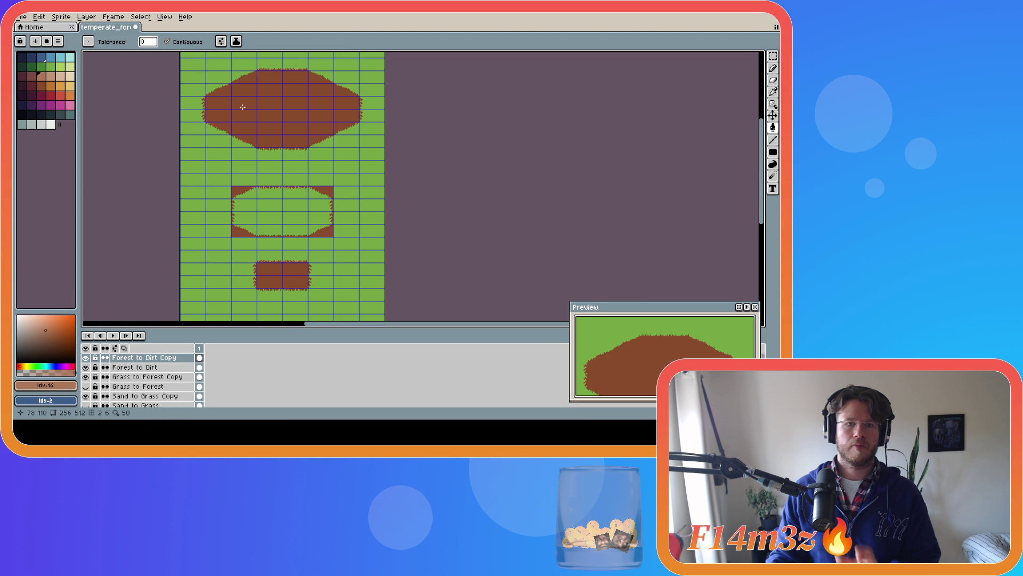
left_click(256, 106)
key("ctrl+z")
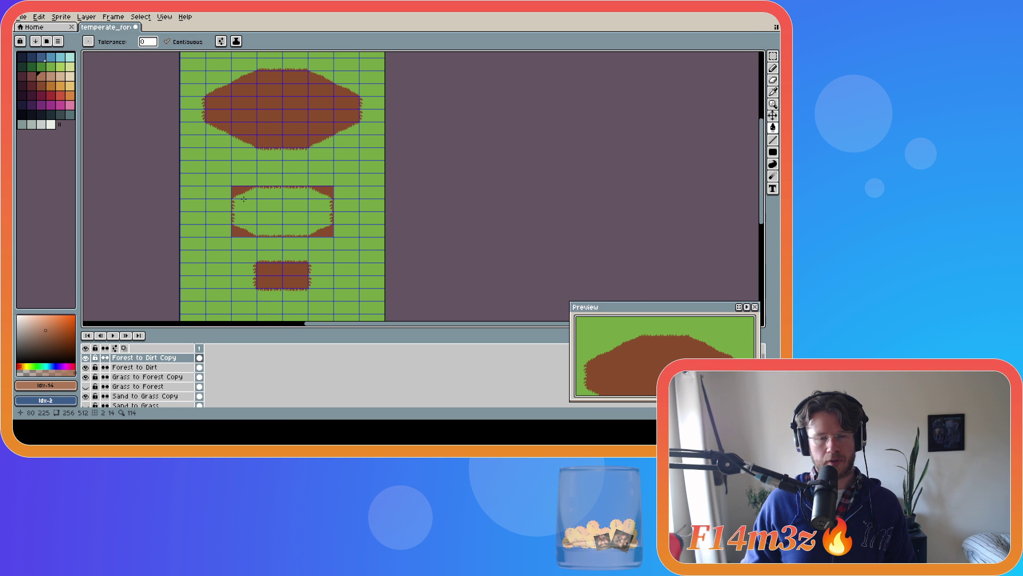
Fill the top shape, middle border and bottom rectangle with the lighter tan brown.
left_click(51, 76)
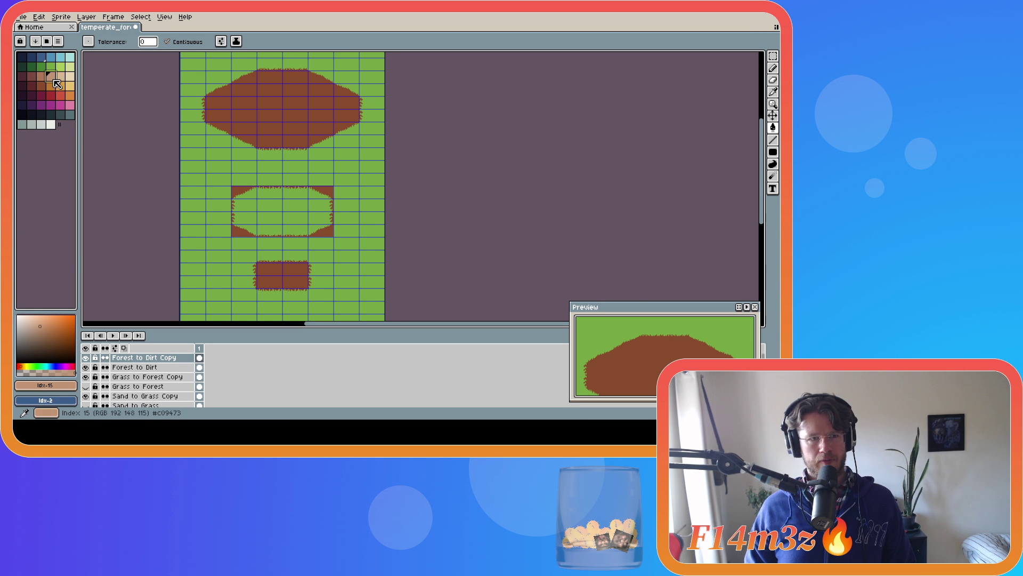
left_click(41, 75)
left_click(282, 107)
left_click(237, 198)
left_click(283, 275)
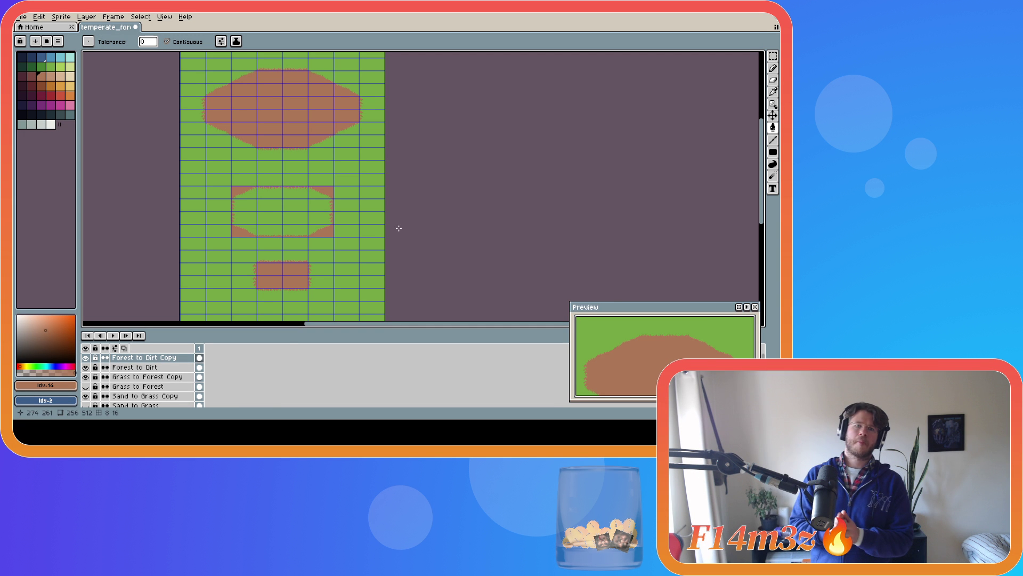
Test a darker dirt brown on the large shape, then undo it.
mouse_move(666, 373)
left_mouse_down()
mouse_move(670, 345)
mouse_move(665, 361)
left_mouse_up()
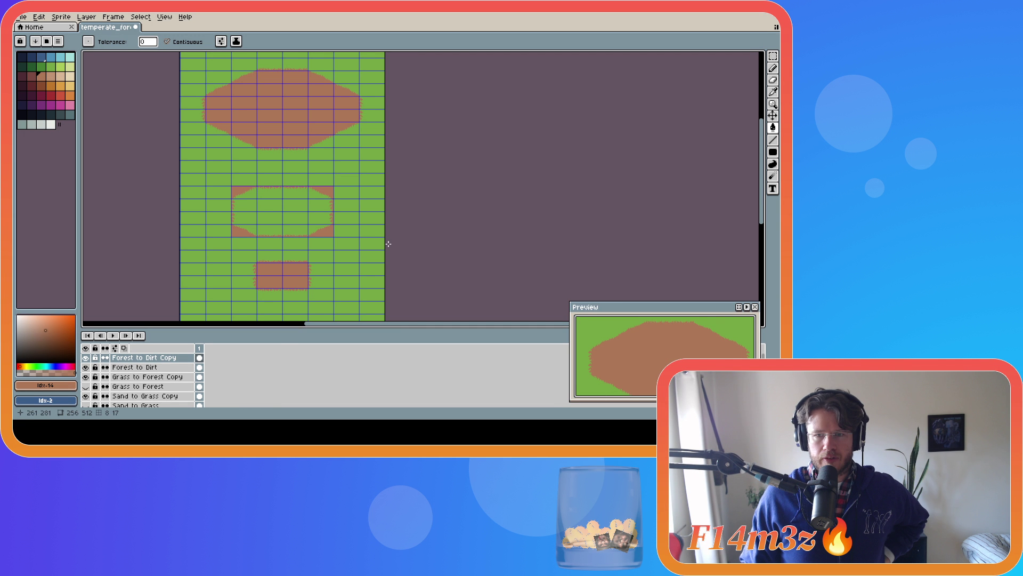
left_click(232, 95, "alt")
left_click(232, 95)
key("ctrl+z")
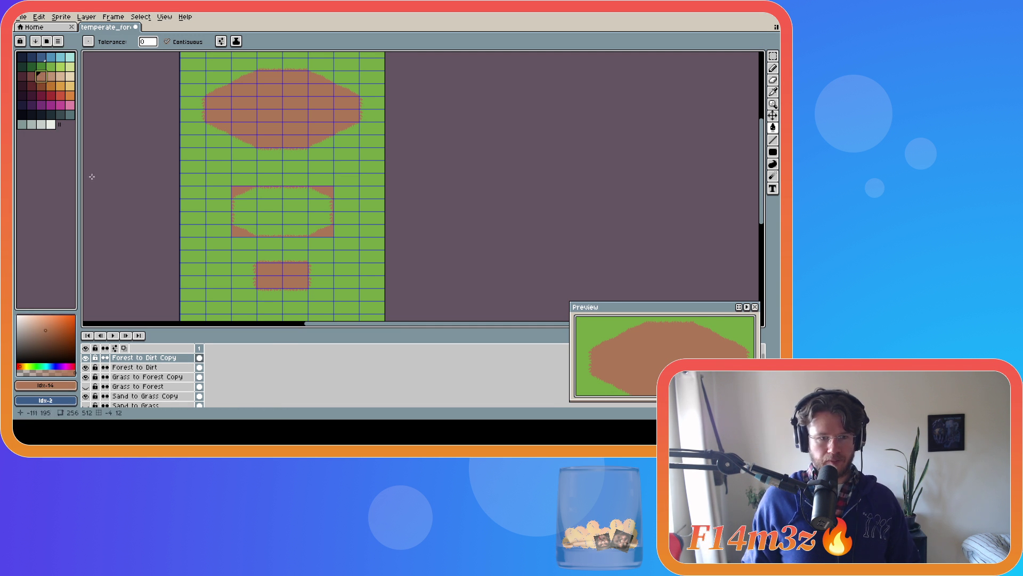
Hide Forest to Dirt Copy and fill Forest to Dirt's main dirt shapes light tan brown.
left_click(86, 358)
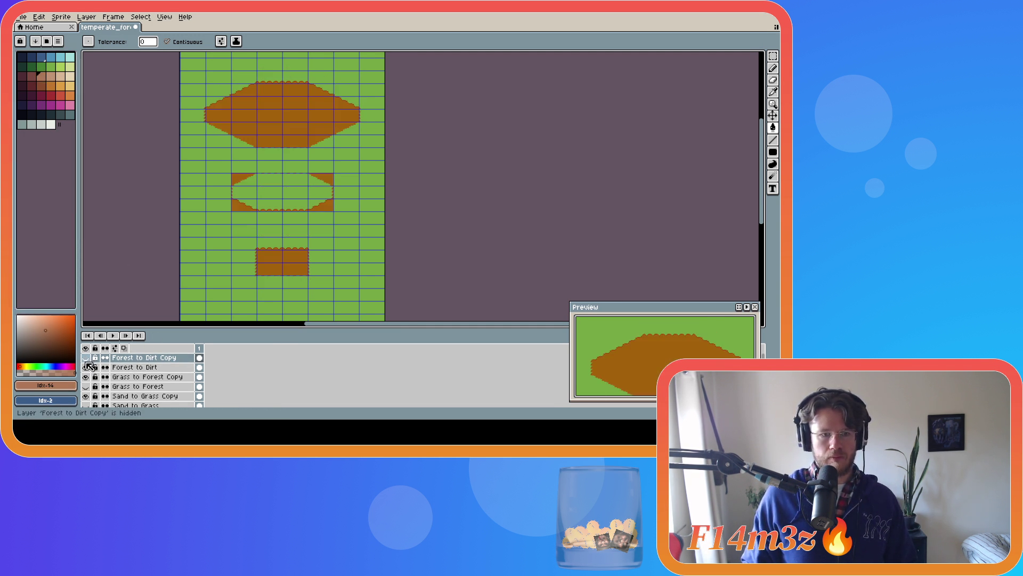
left_click(123, 367)
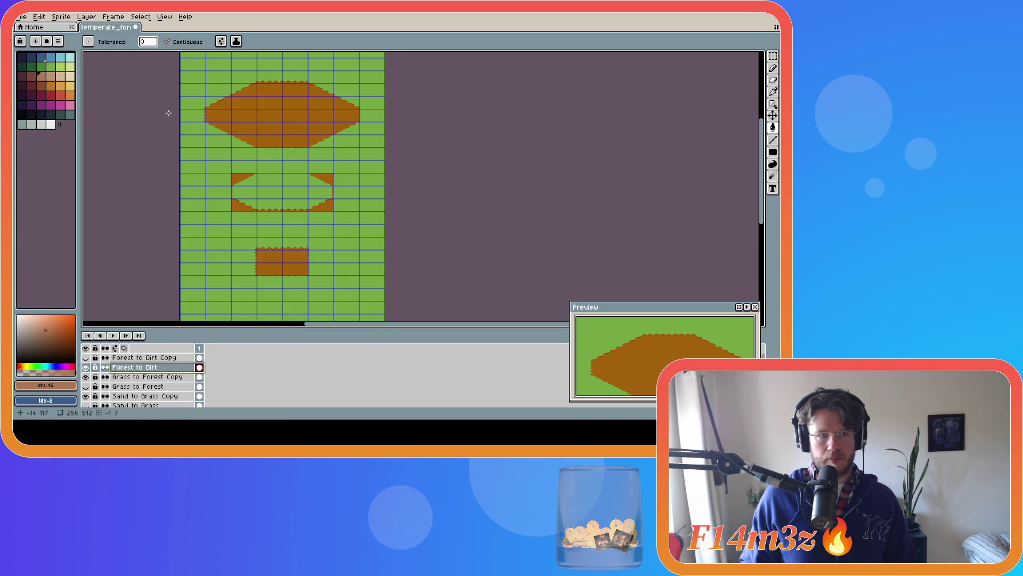
left_click(273, 136)
left_click(237, 178)
left_click(235, 206)
left_click(284, 256)
Zoomed in, fill the dirt corner triangles and four orange edge bumps with tan brown.
scroll(284, 256, "up", 3)
left_click(346, 176)
left_click(363, 70)
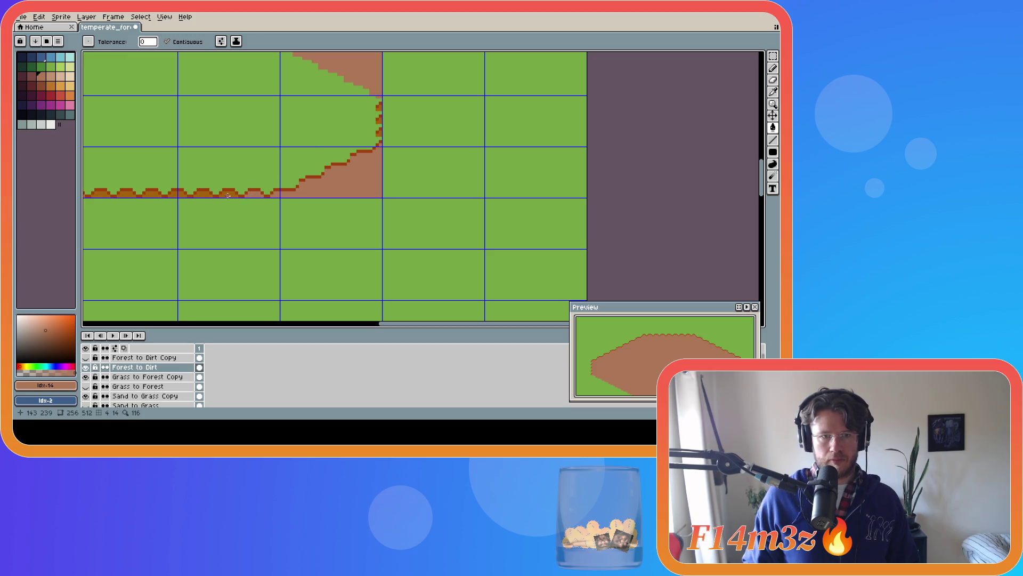
left_click(203, 194)
left_click(177, 193)
left_click(127, 193)
left_click(101, 192)
left_click_drag(505, 323, 352, 320)
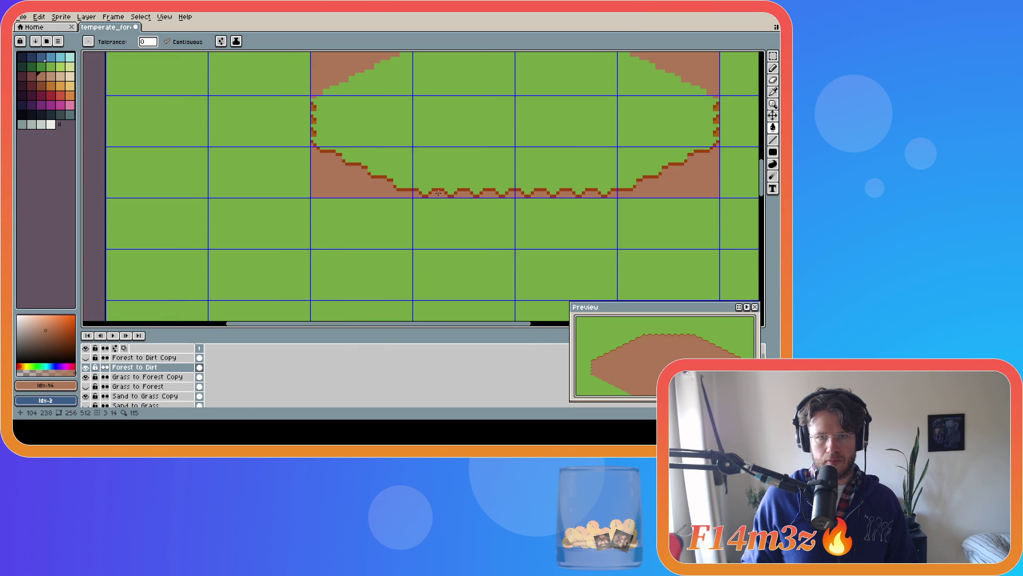
scroll(593, 173, "up", 5)
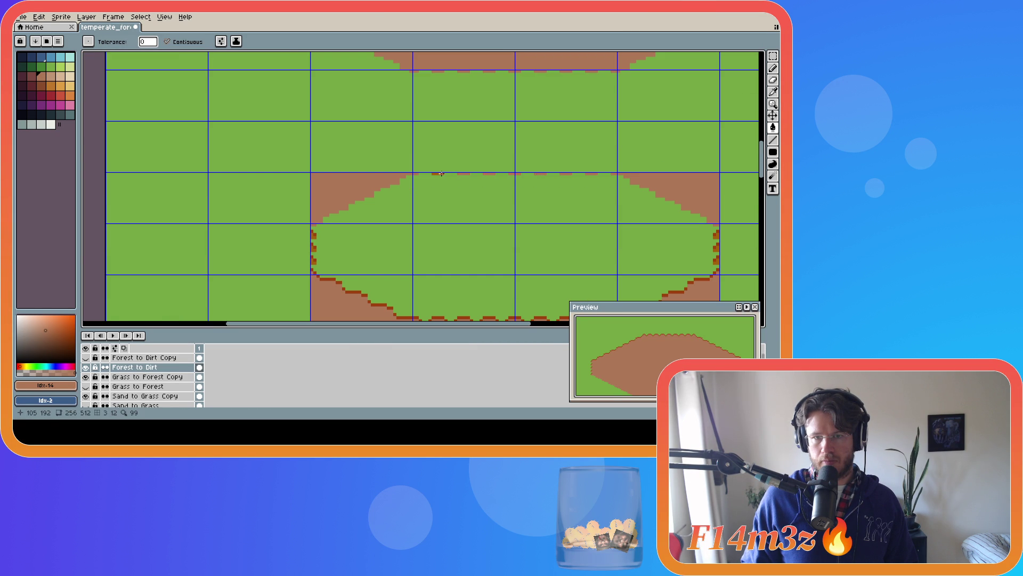
scroll(543, 182, "down", 5)
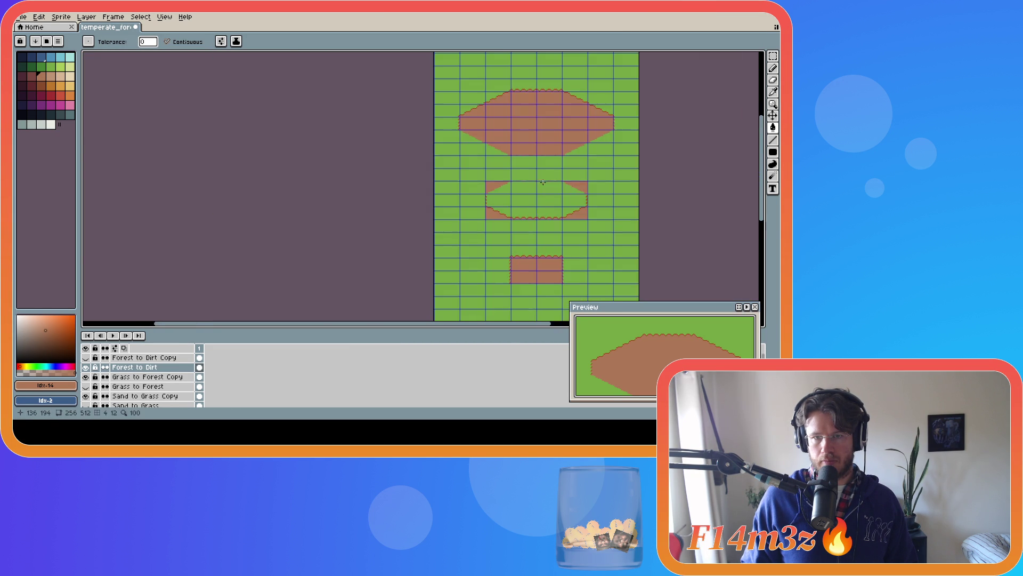
Choose a light green drawing colour from the palette.
left_click(60, 66)
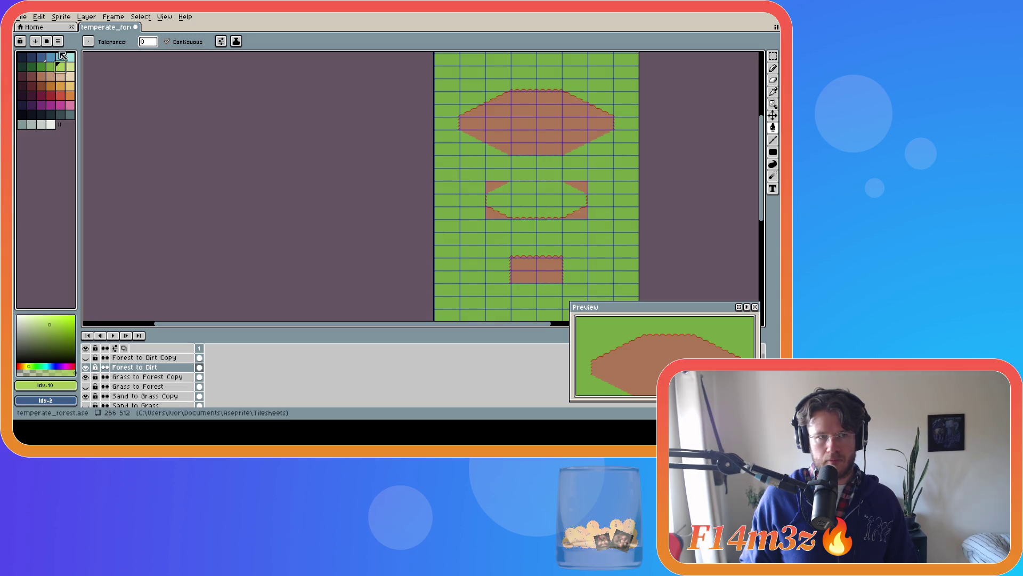
left_click(51, 67)
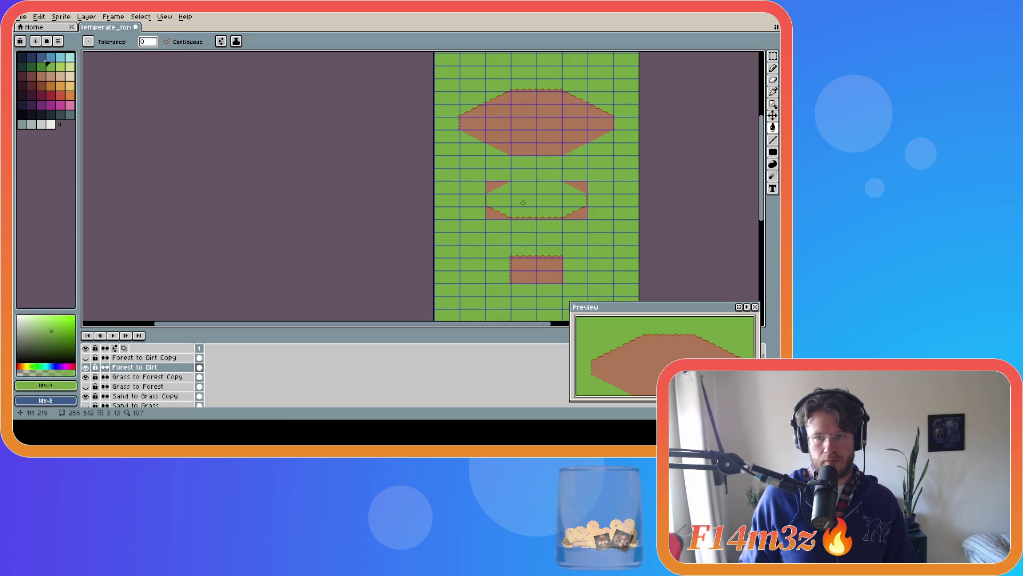
scroll(585, 224, "down", 2)
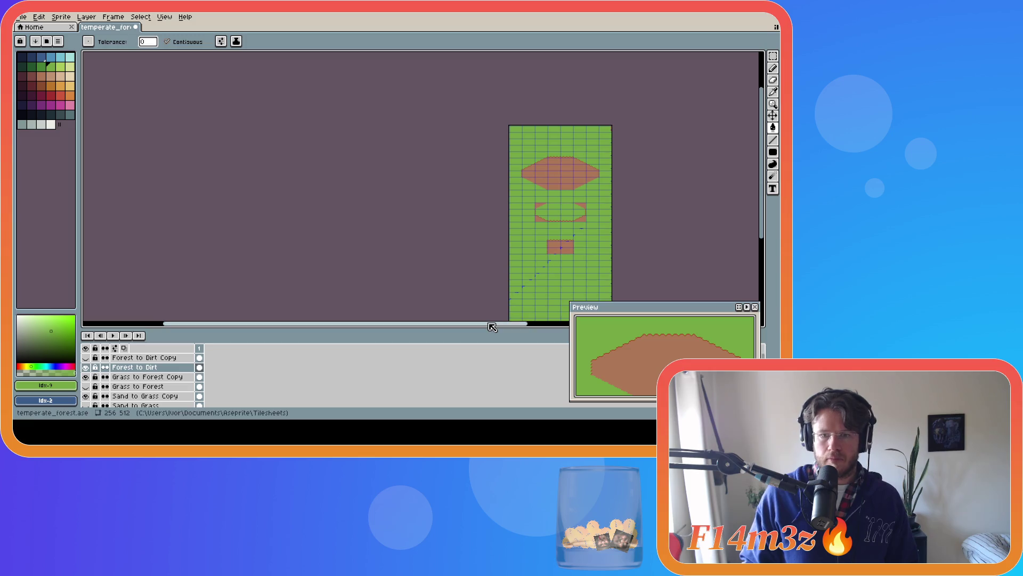
left_click_drag(511, 324, 538, 325)
scroll(533, 317, "up", 2)
Compare the sheet with Forest to Dirt hidden and shown, then save temperate_forest.ase.
left_click(85, 367)
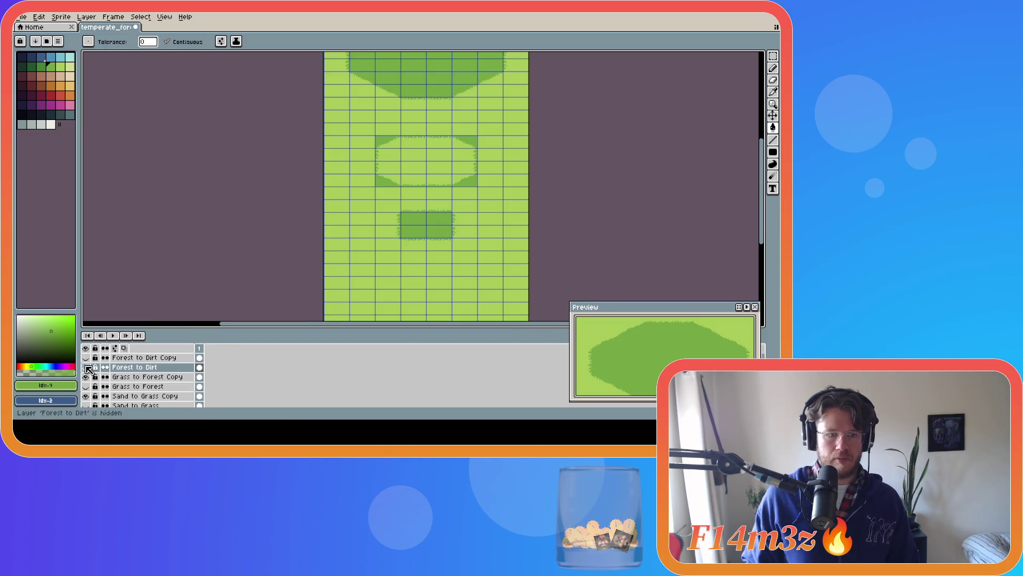
left_click(85, 358)
key("ctrl+s")
key("g")
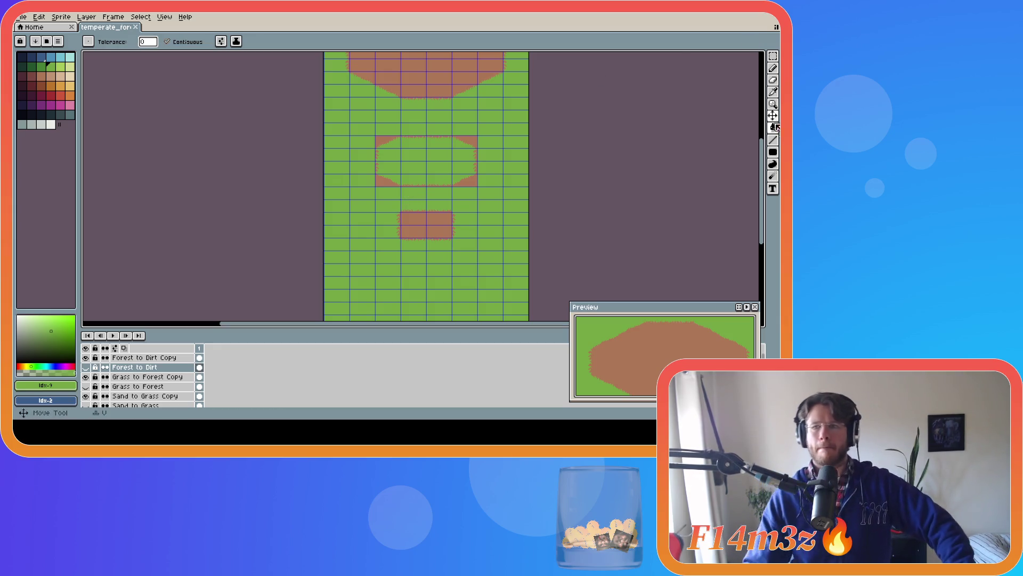
left_click_drag(764, 163, 765, 144)
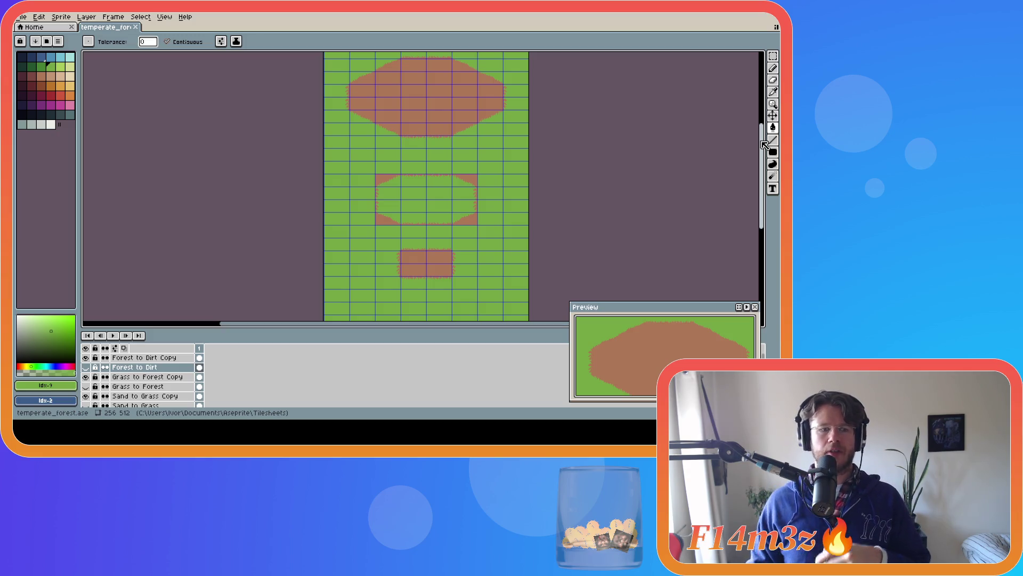
scroll(94, 388, "down", 3)
Drag the bottom 'Layer' of reference tiles up above Forest to Dirt Copy.
scroll(95, 388, "up", 3)
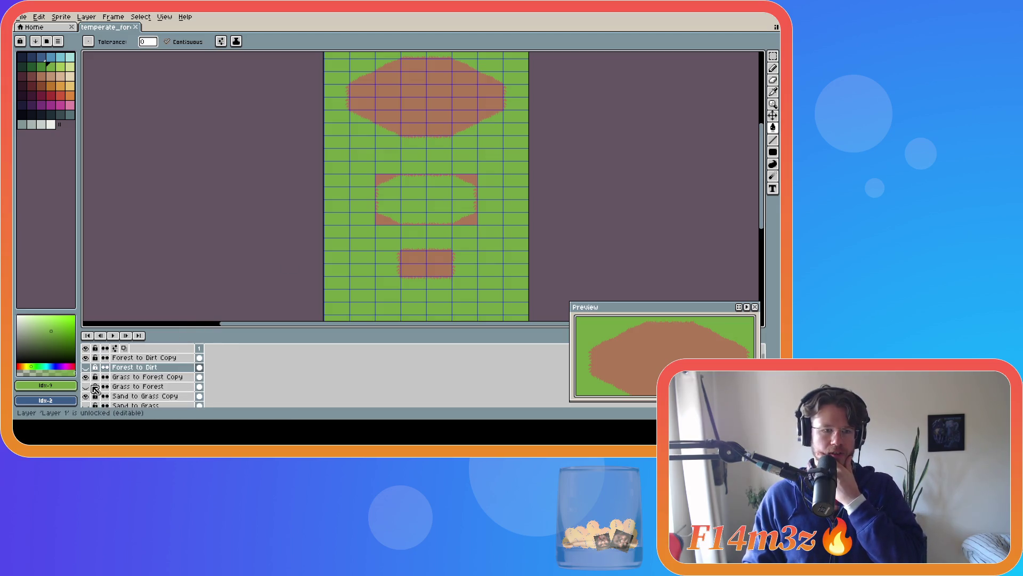
scroll(139, 398, "down", 3)
left_click(128, 396)
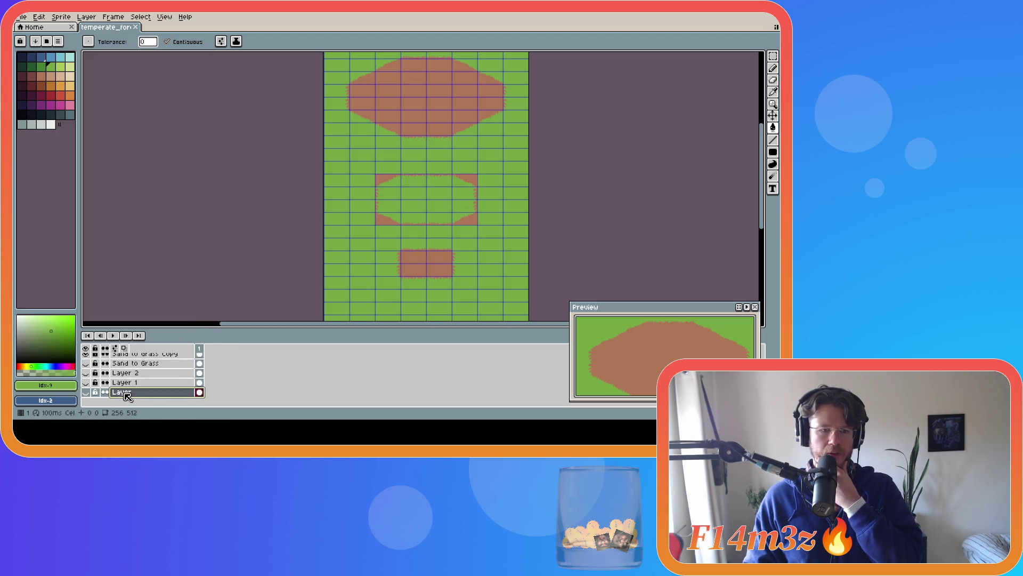
left_click_drag(138, 395, 137, 357)
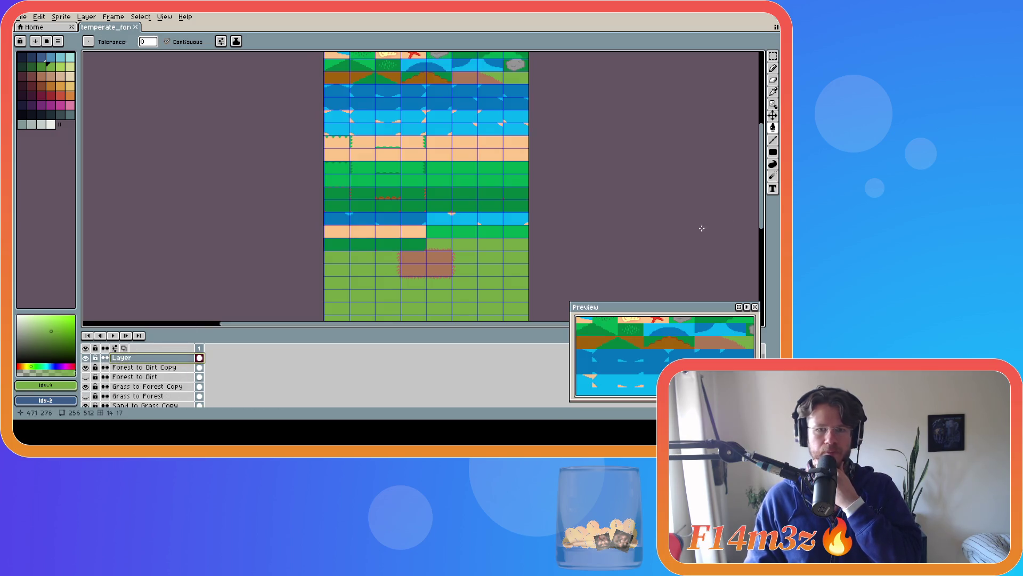
scroll(655, 208, "up", 5)
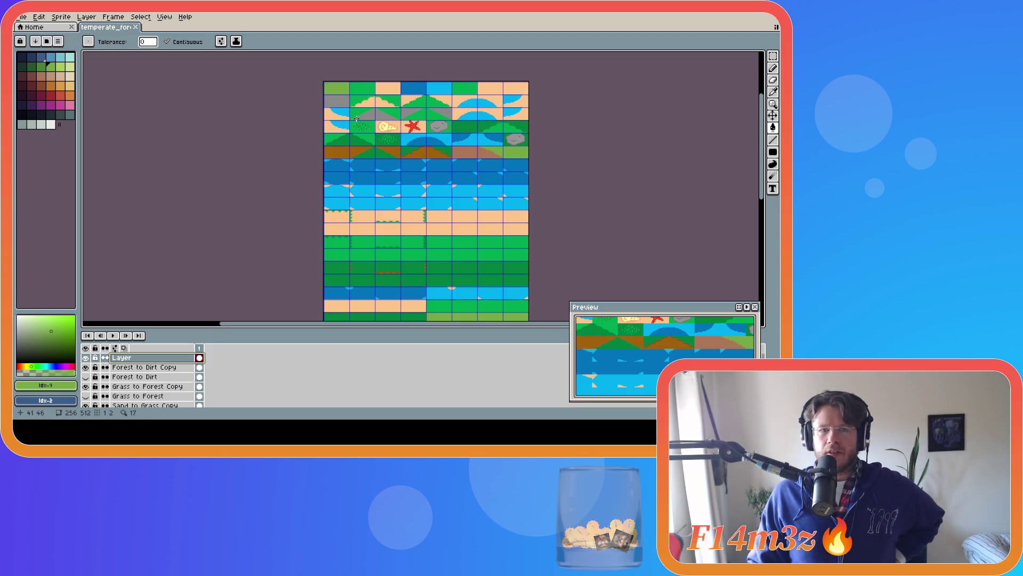
scroll(360, 125, "up", 2)
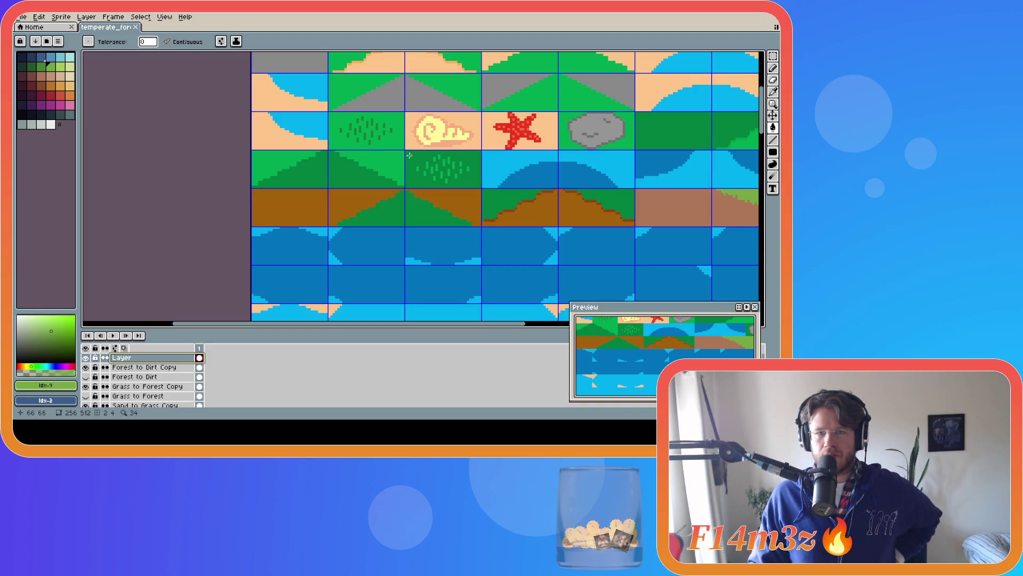
scroll(441, 174, "down", 1)
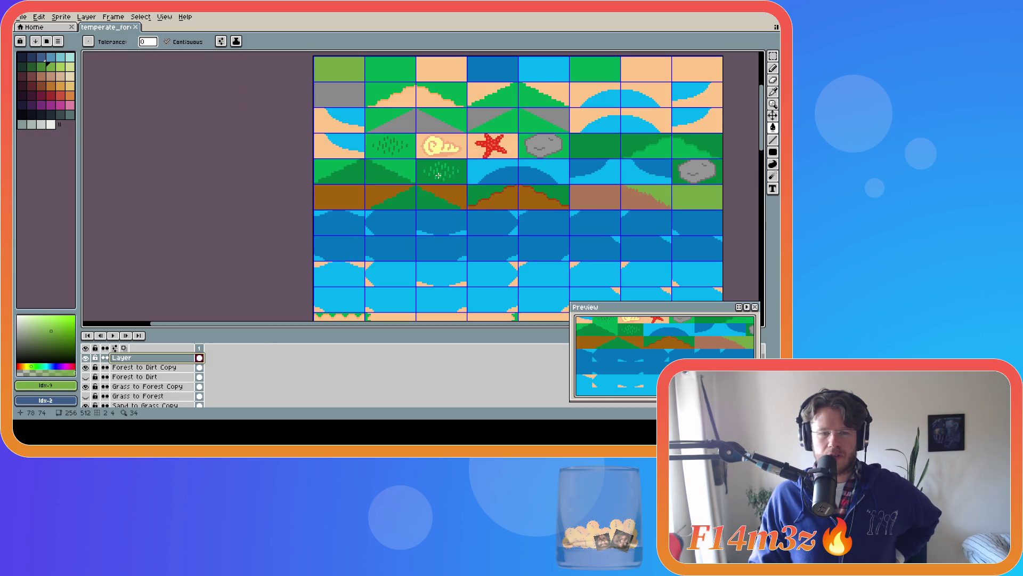
scroll(438, 175, "down", 1)
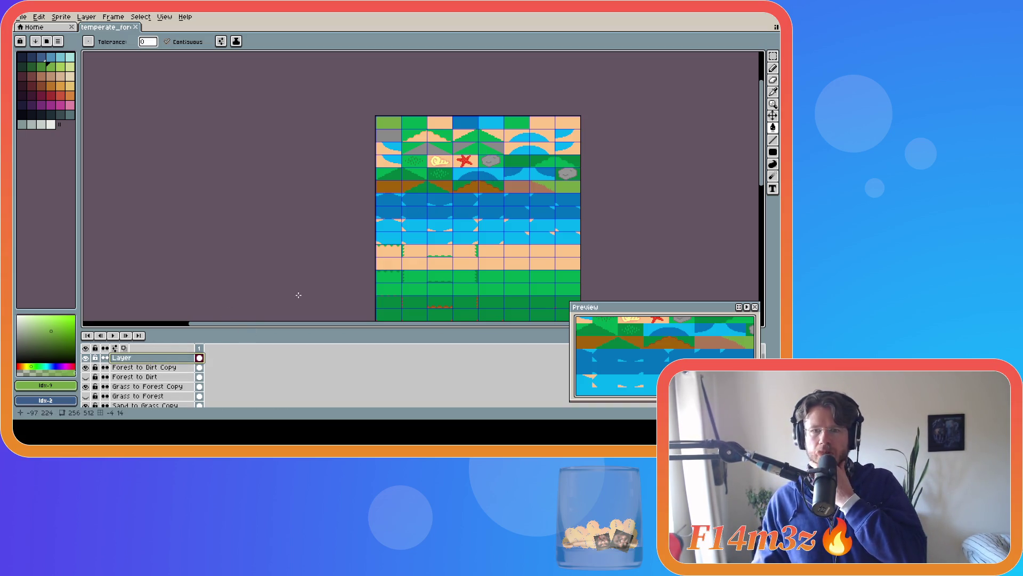
Hide the top 'Layer' and Forest to Dirt Copy, choosing dark reddish-brown as the colour.
left_click(86, 357)
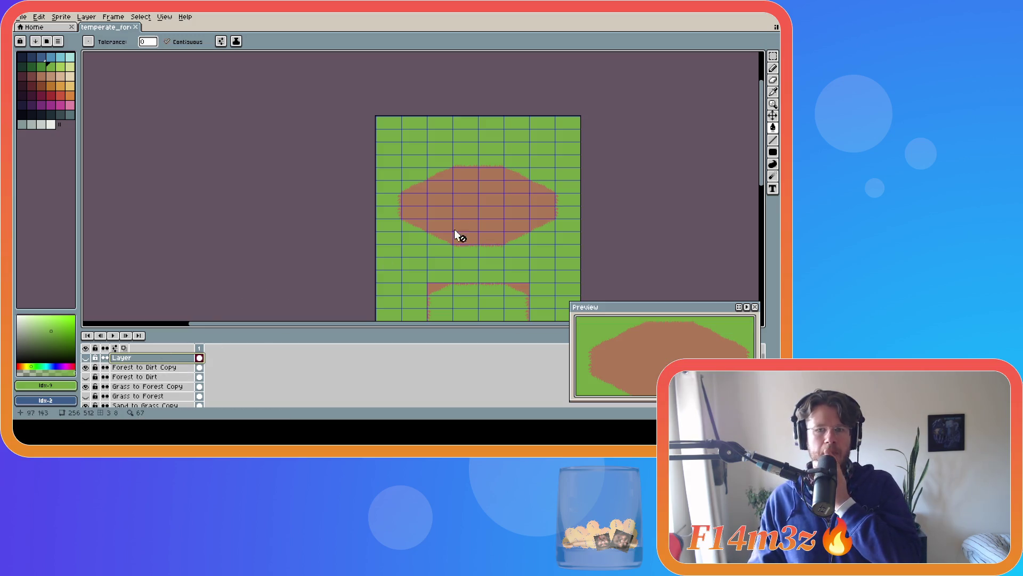
scroll(476, 211, "up", 2)
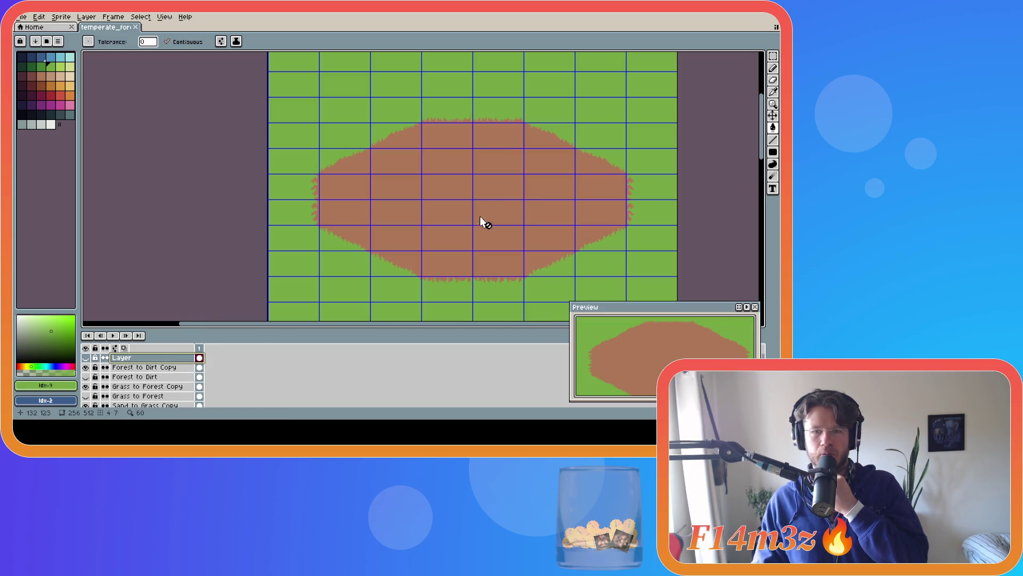
left_click(45, 85)
left_click(56, 79)
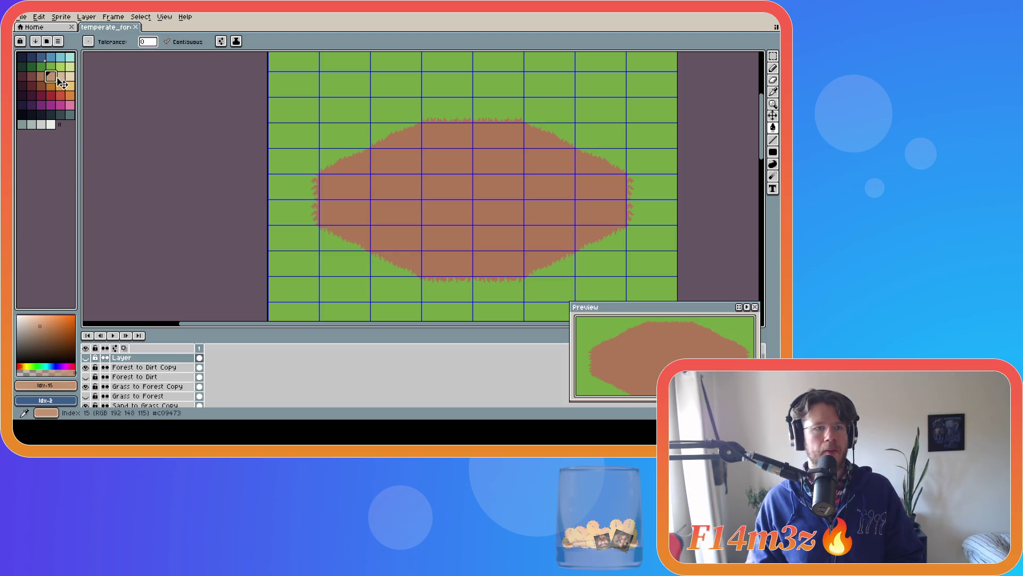
left_click(41, 78)
left_click(31, 77)
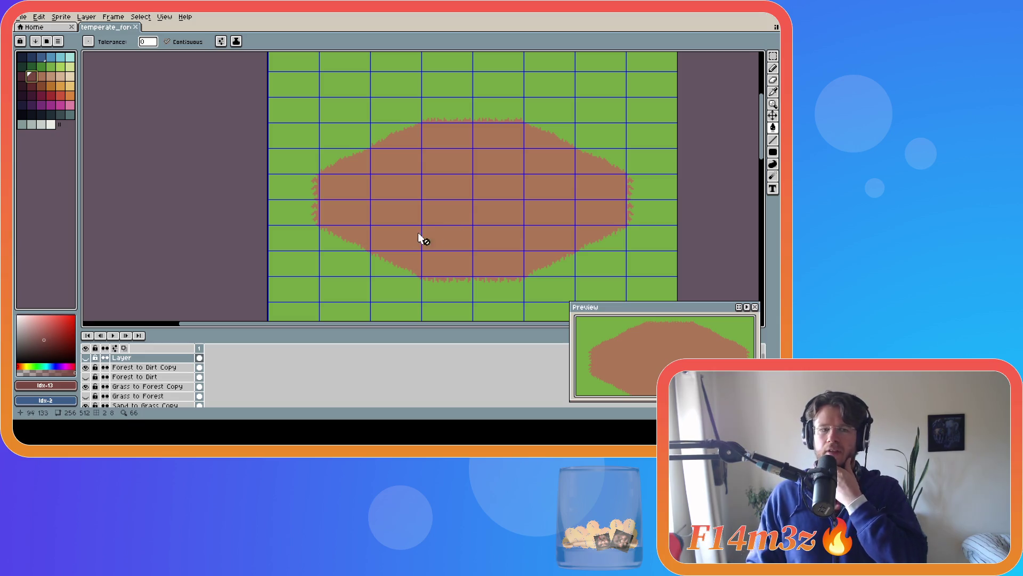
scroll(300, 247, "down", 2)
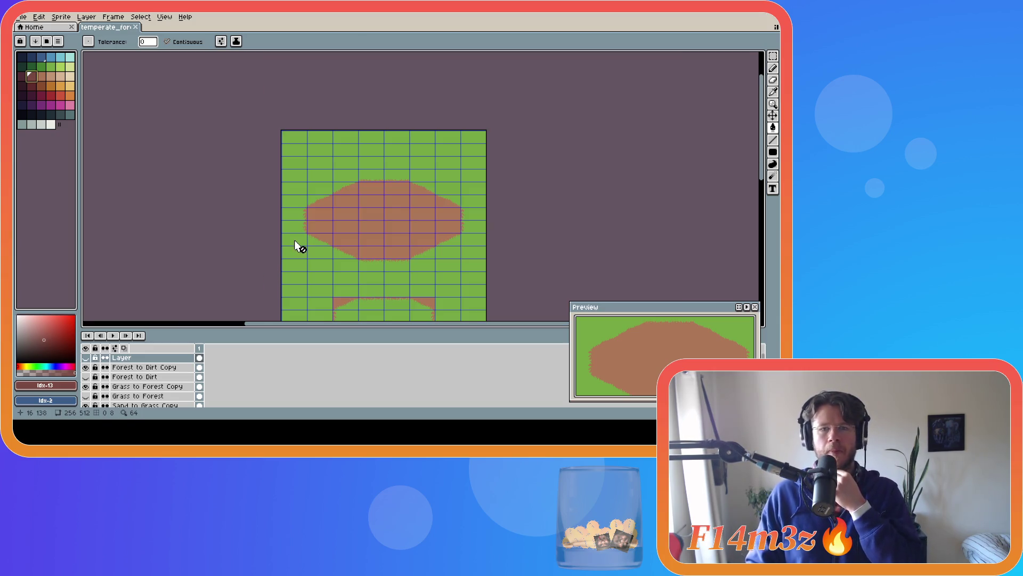
left_click(86, 367)
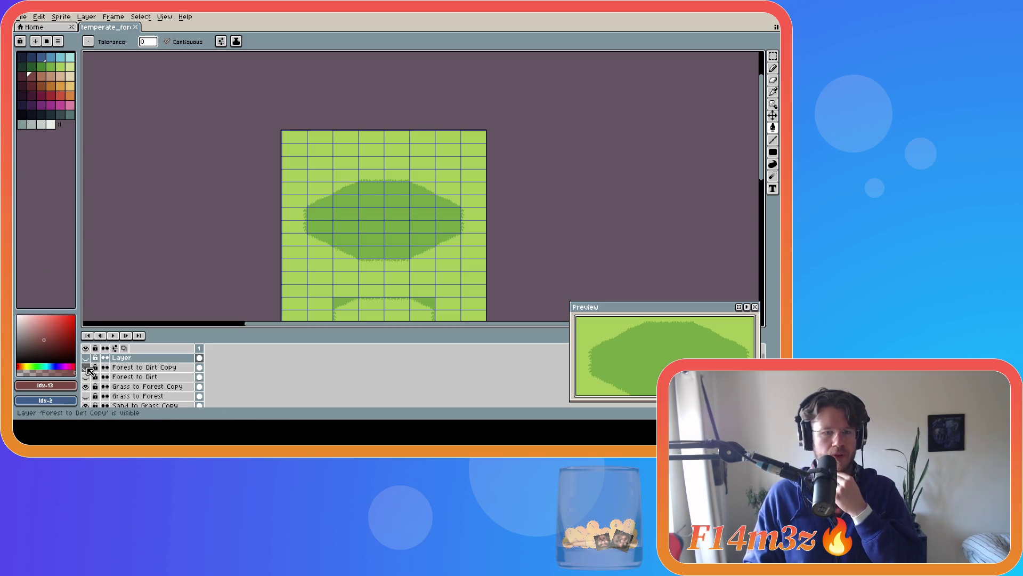
scroll(106, 376, "down", 1)
Hide the Grass to Forest Copy and Grass to Forest layers.
scroll(292, 282, "down", 2)
scroll(292, 281, "up", 2)
scroll(663, 240, "down", 3)
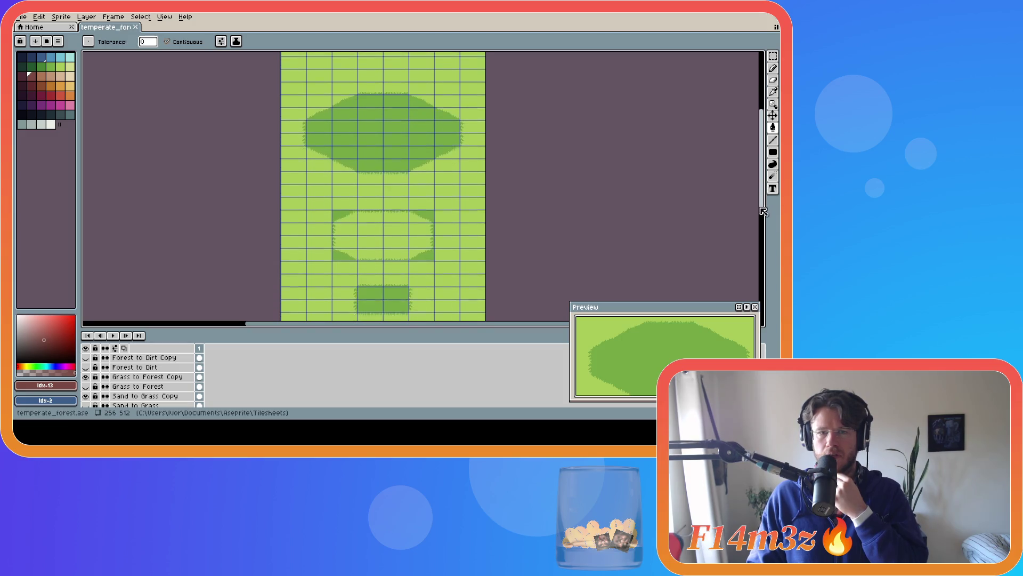
left_click(89, 377)
left_click(89, 376)
left_click(89, 376)
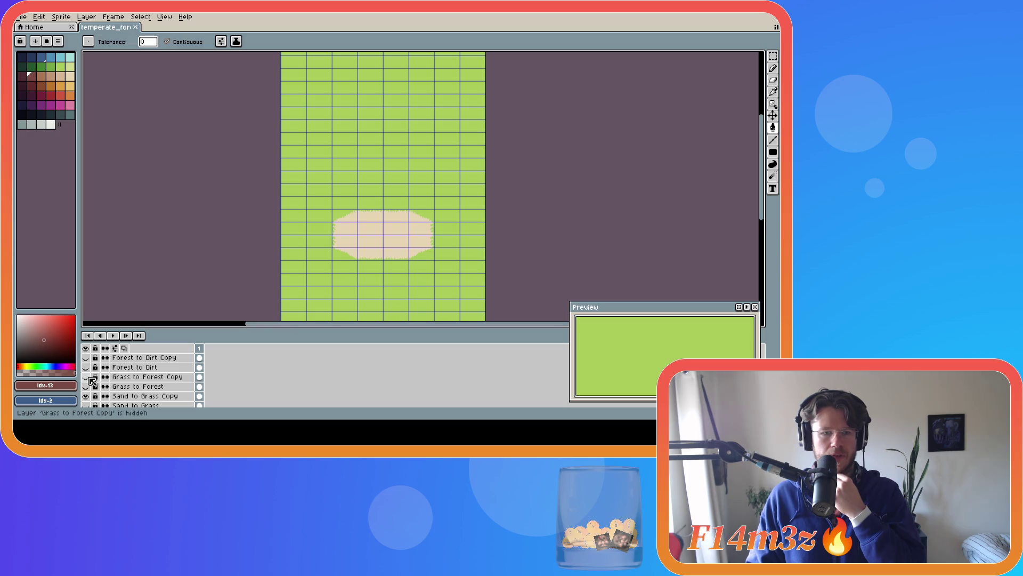
left_click(90, 386)
left_click(90, 386)
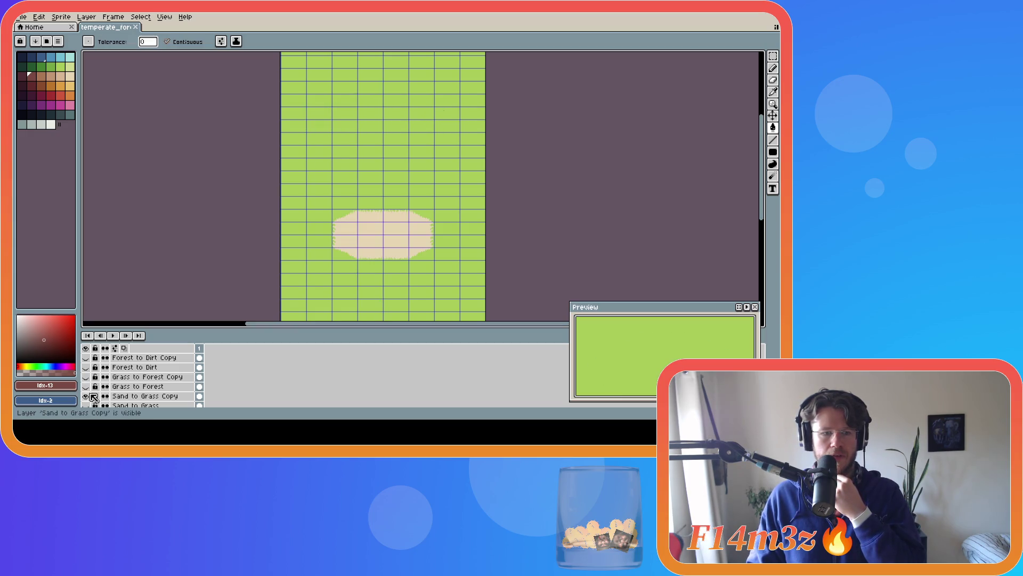
Toggle Sand to Grass Copy on and off to compare, leaving it hidden.
left_click(87, 397)
left_click(87, 396)
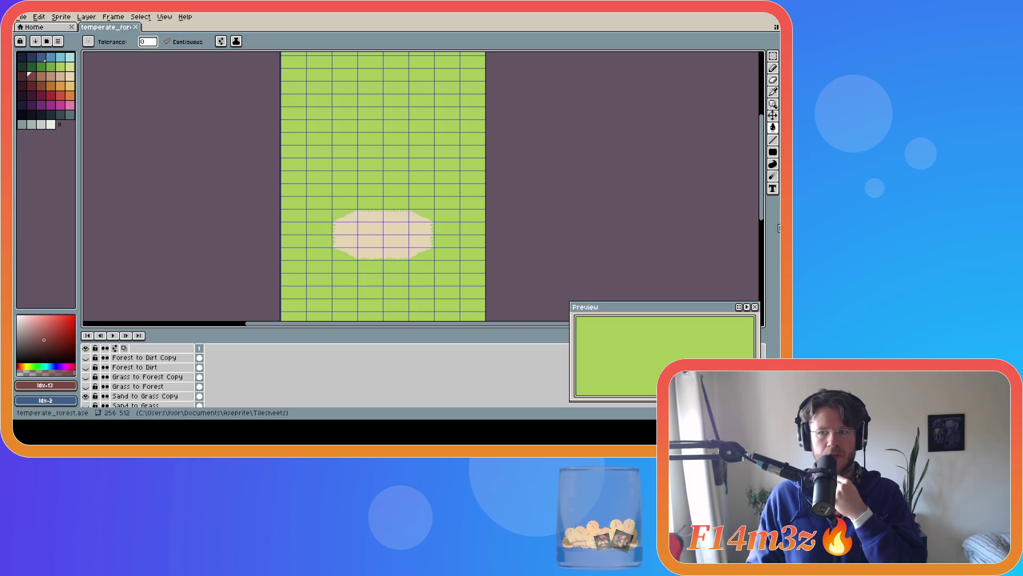
mouse_move(765, 213)
left_mouse_down()
mouse_move(762, 191)
mouse_move(752, 212)
mouse_move(744, 203)
mouse_move(744, 267)
mouse_move(743, 242)
left_mouse_up()
left_click(85, 397)
left_click(86, 397)
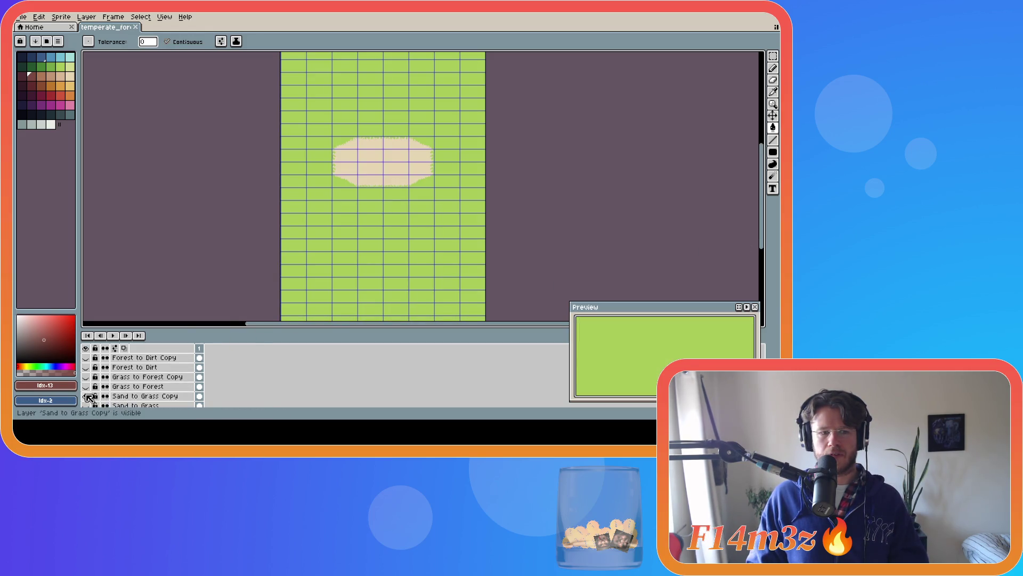
left_click(87, 403)
left_click(87, 396)
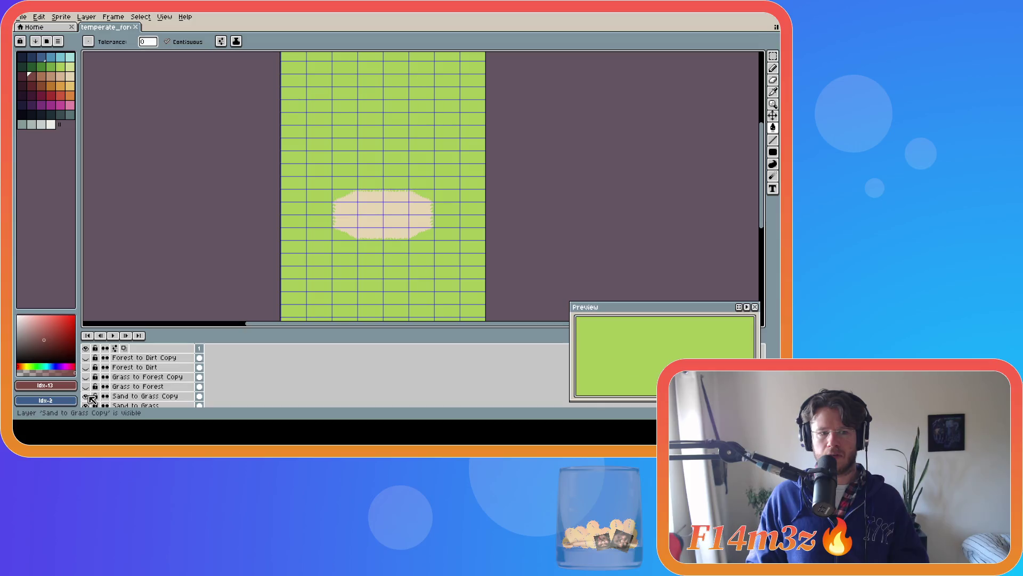
left_click(89, 396)
left_click(89, 396)
left_click(88, 396)
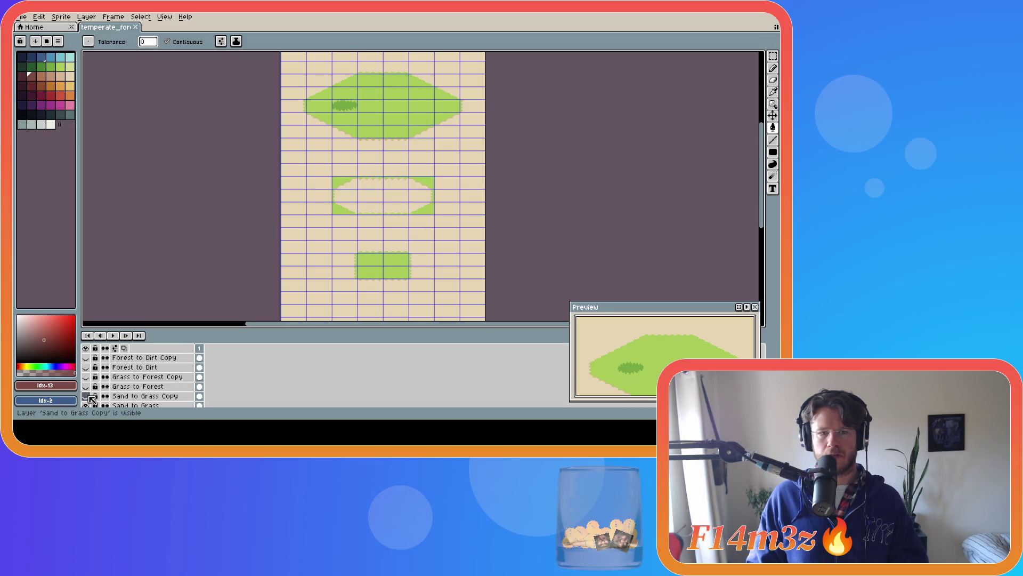
Delete the Sand to Grass Copy layer, then undo the deletion.
left_click(152, 397)
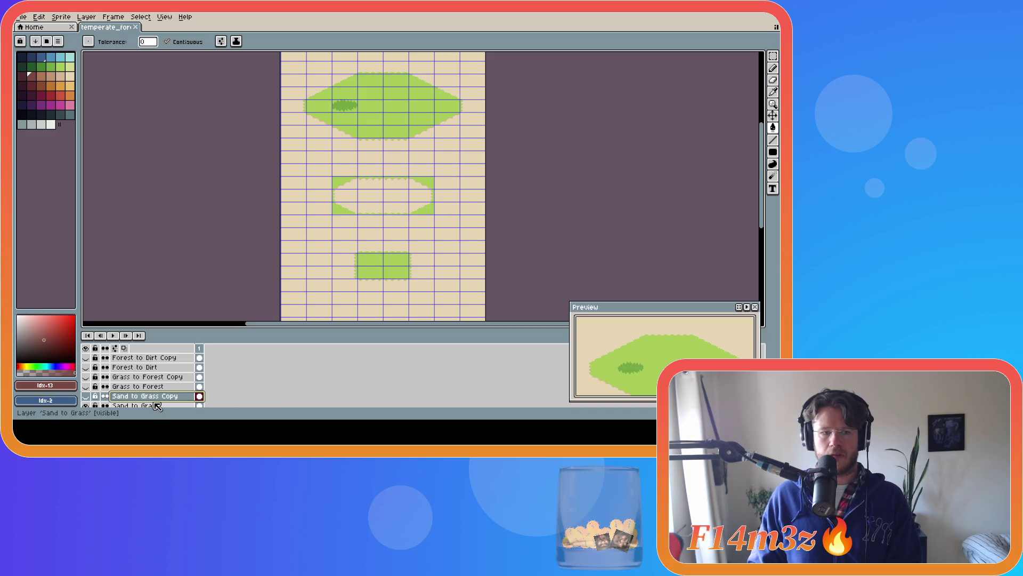
key("Delete")
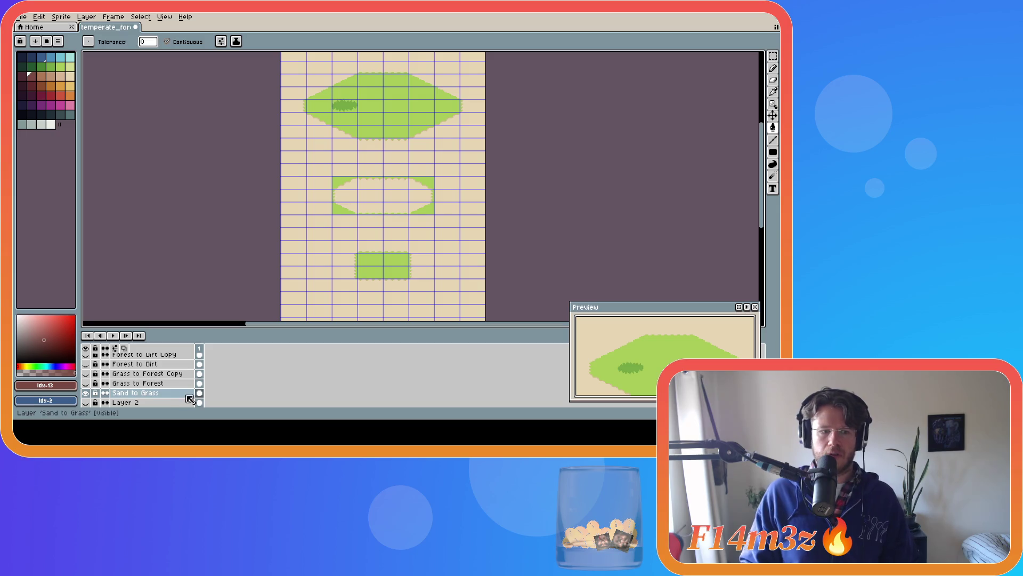
key("ctrl+z")
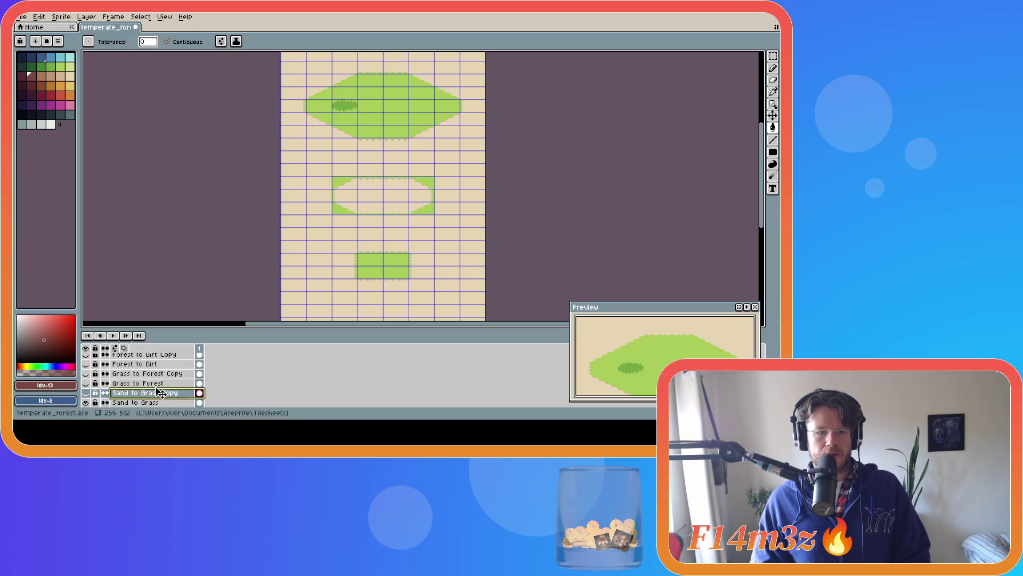
Show the Sand to Grass Copy and Grass to Forest Copy layers again.
left_click(85, 392)
scroll(160, 389, "up", 1)
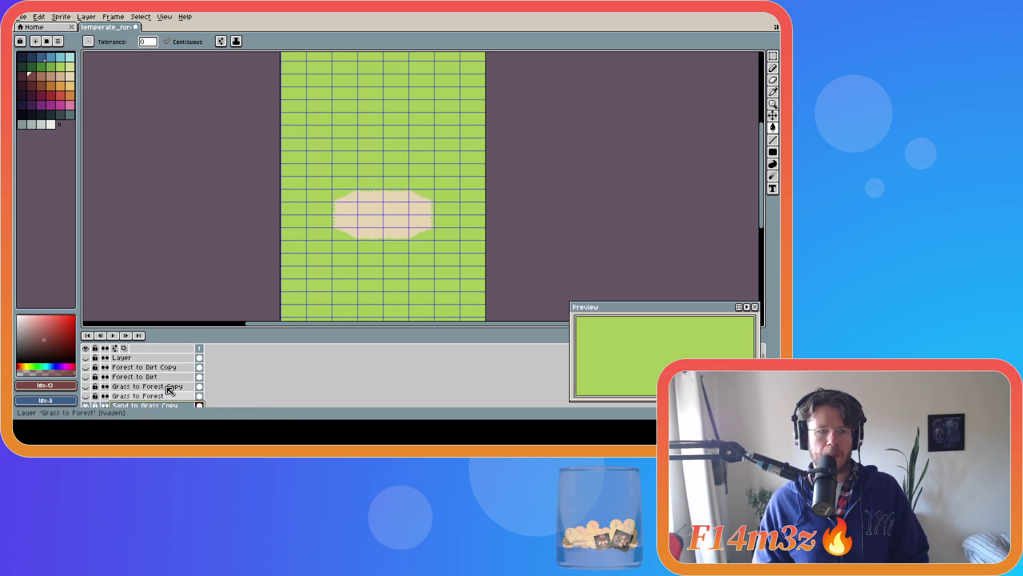
left_click(86, 387)
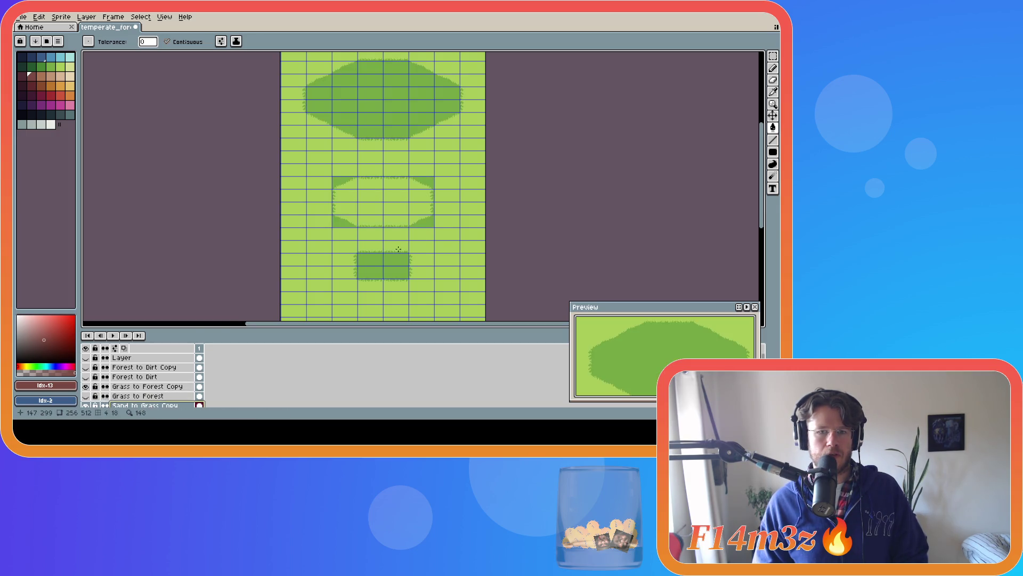
key("v")
key("g")
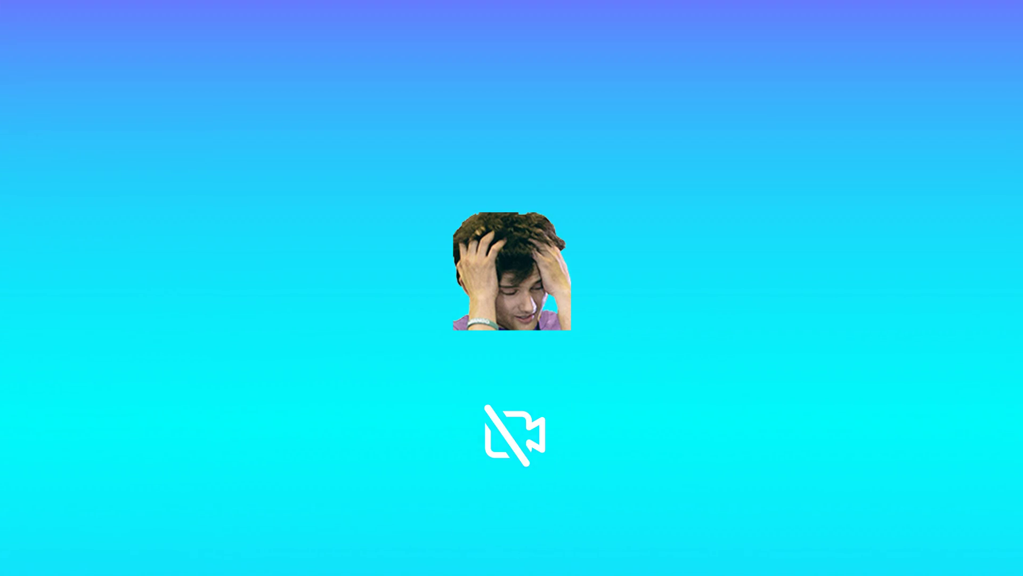
scroll(127, 374, "down", 1)
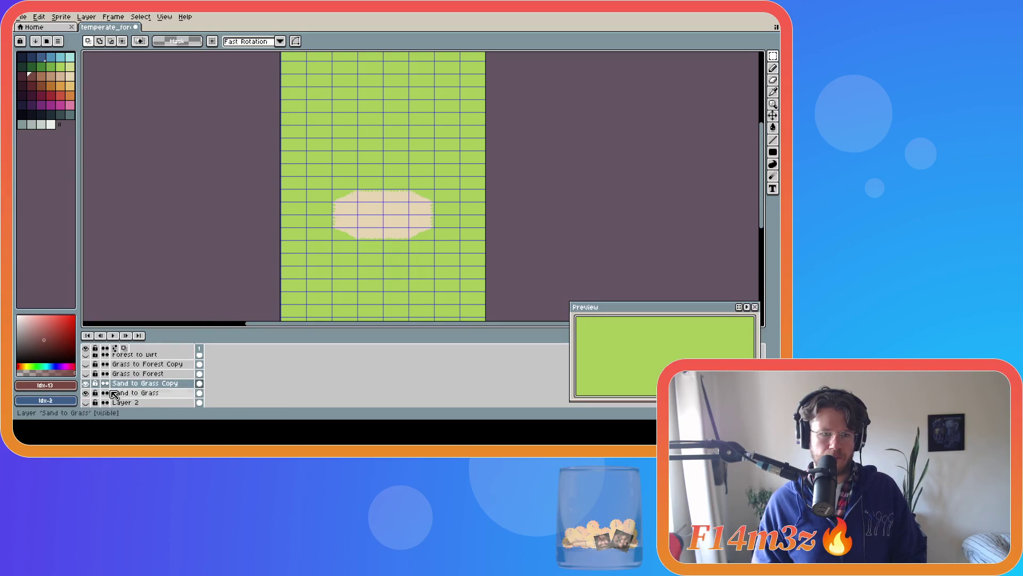
Copy all the forest shapes from Grass to Forest Copy, then hide that layer.
left_click(85, 364)
left_click(122, 366)
key("ctrl+a")
key("ctrl+c")
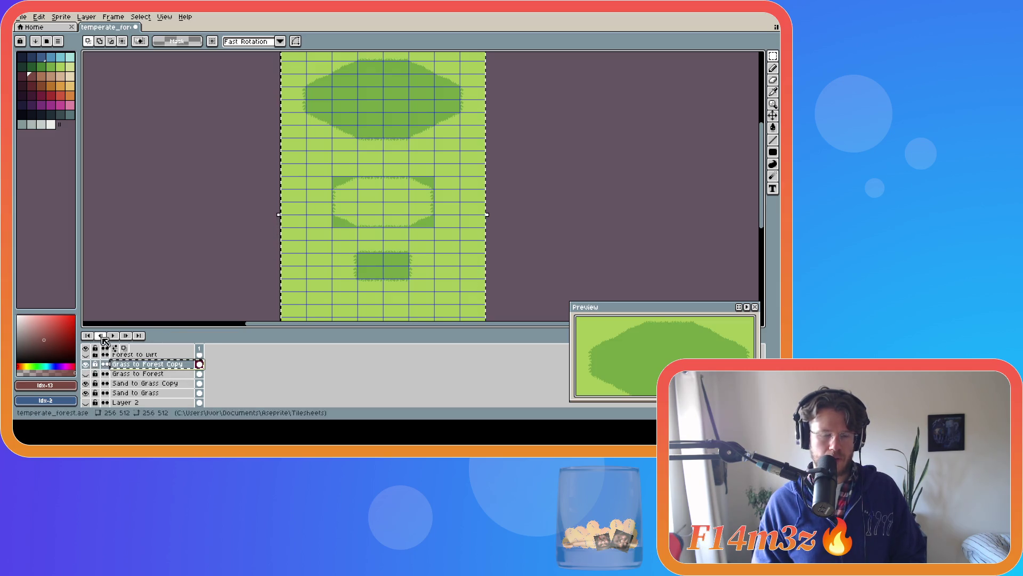
left_click(131, 289)
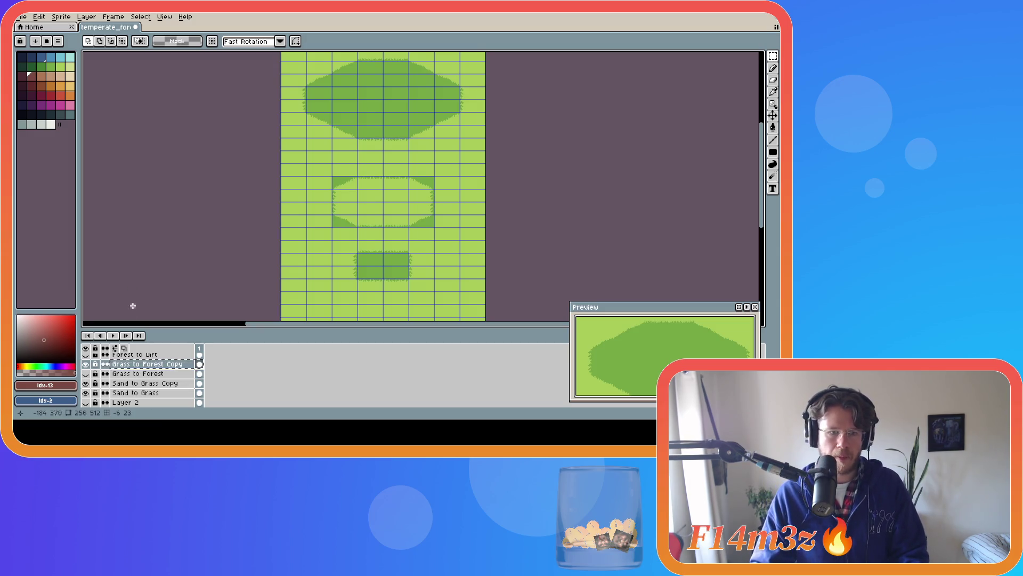
left_click(85, 364)
Make Sand to Grass Copy the active layer.
left_click(120, 384)
key("ctrl+z")
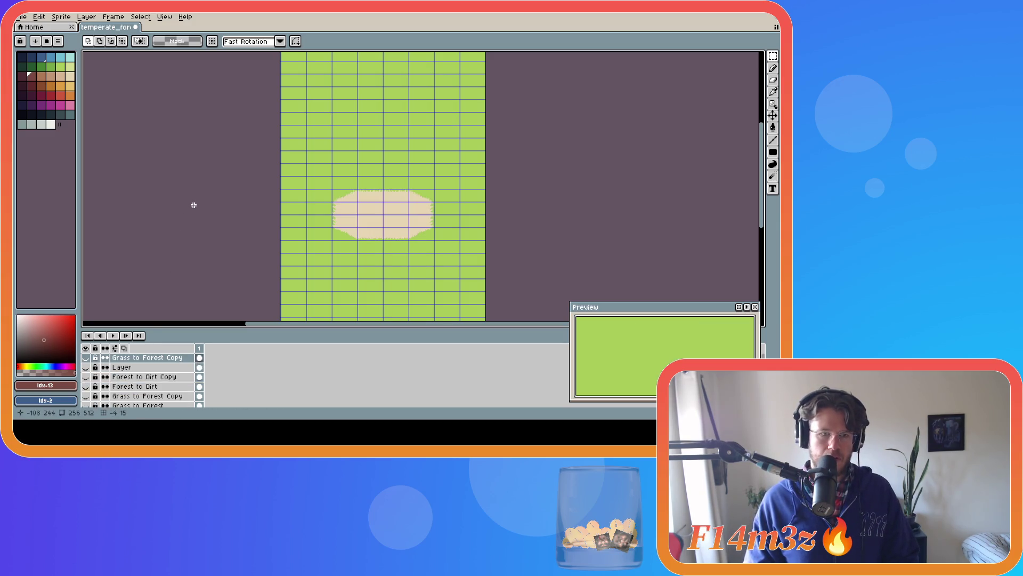
key("ctrl+y")
left_click(148, 395)
left_click(148, 387)
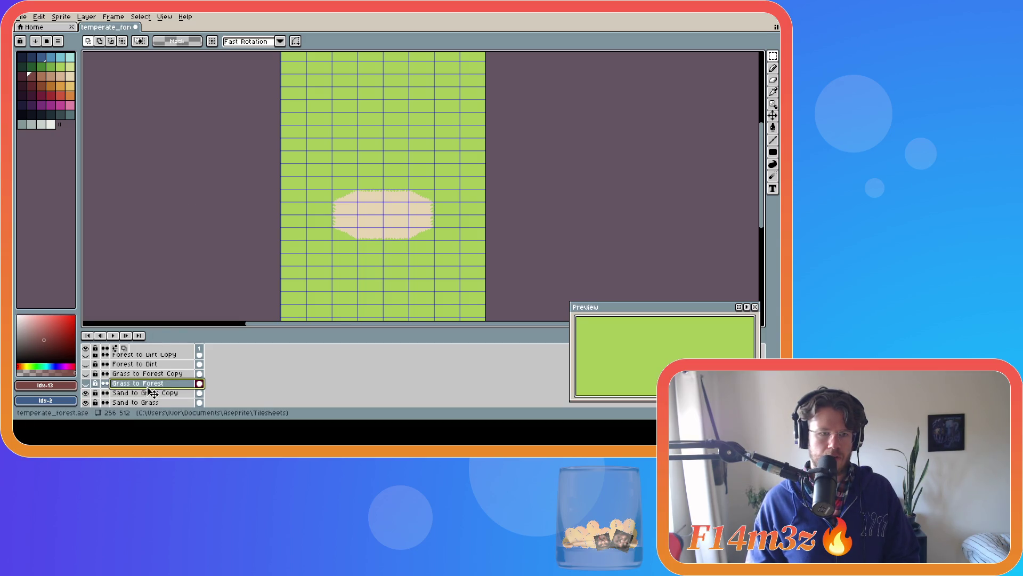
left_click(150, 394)
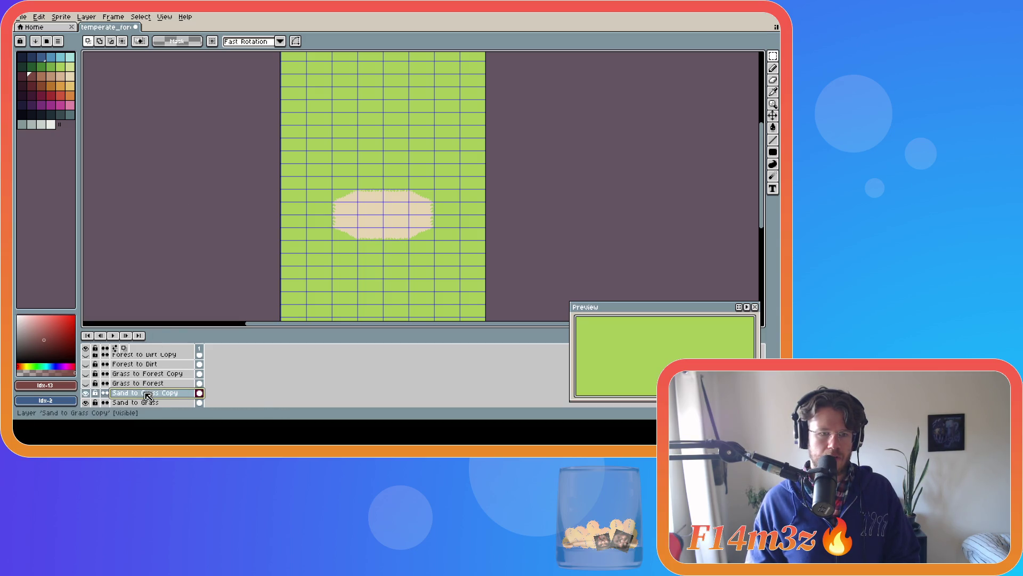
Select all on Grass to Forest Copy again, hide it, and reselect Sand to Grass Copy.
left_click(87, 364)
left_click(87, 365)
left_click(85, 374)
left_click(141, 374)
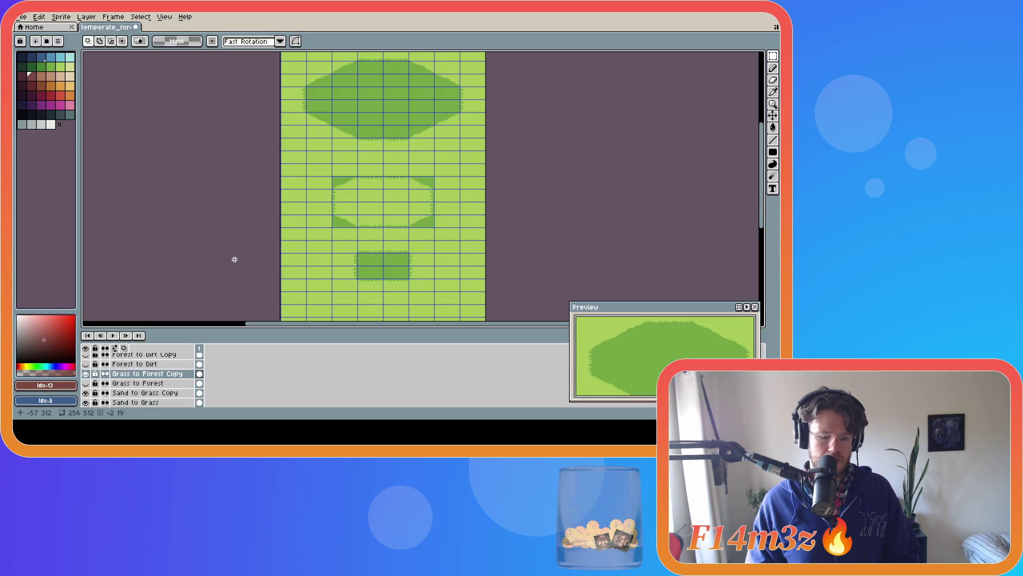
key("ctrl+a")
left_click(95, 374)
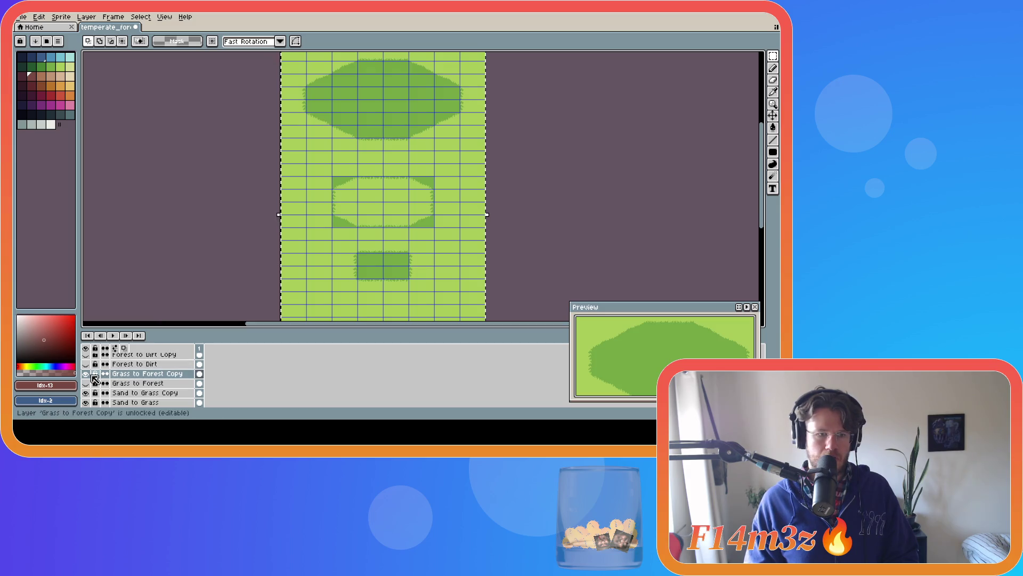
left_click(85, 373)
left_click(141, 393)
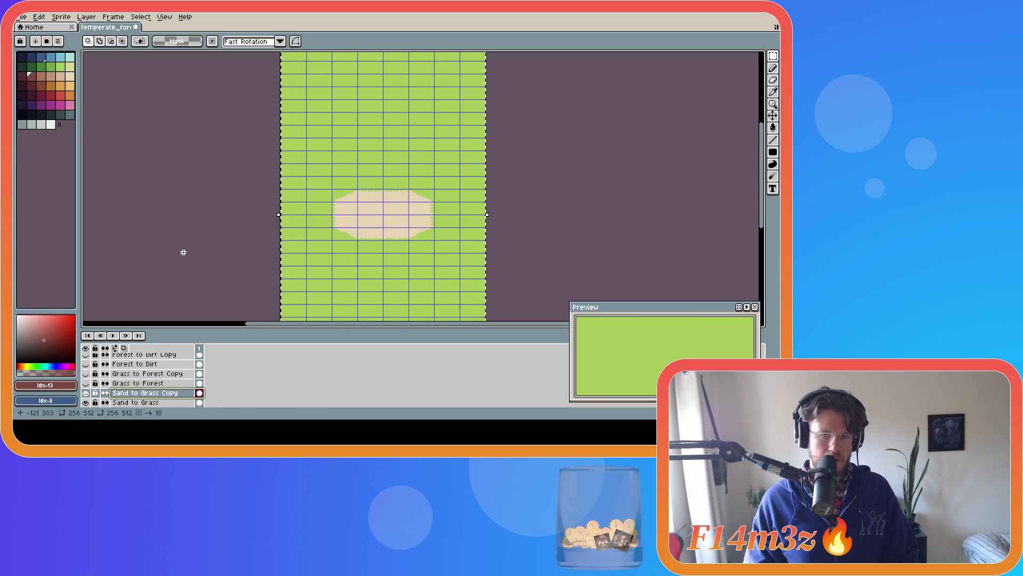
Paste the forest shapes onto Sand to Grass Copy and deselect.
key("ctrl+v")
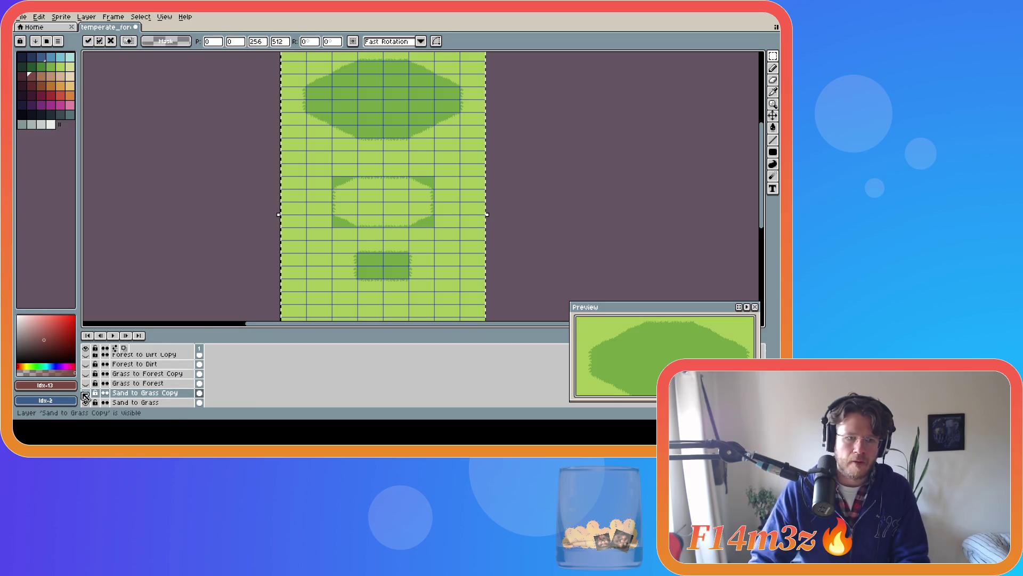
left_click(85, 393)
key("ctrl+d")
Sample the tan sand colour and bucket-fill the light-green background with it.
left_click(285, 178, "alt")
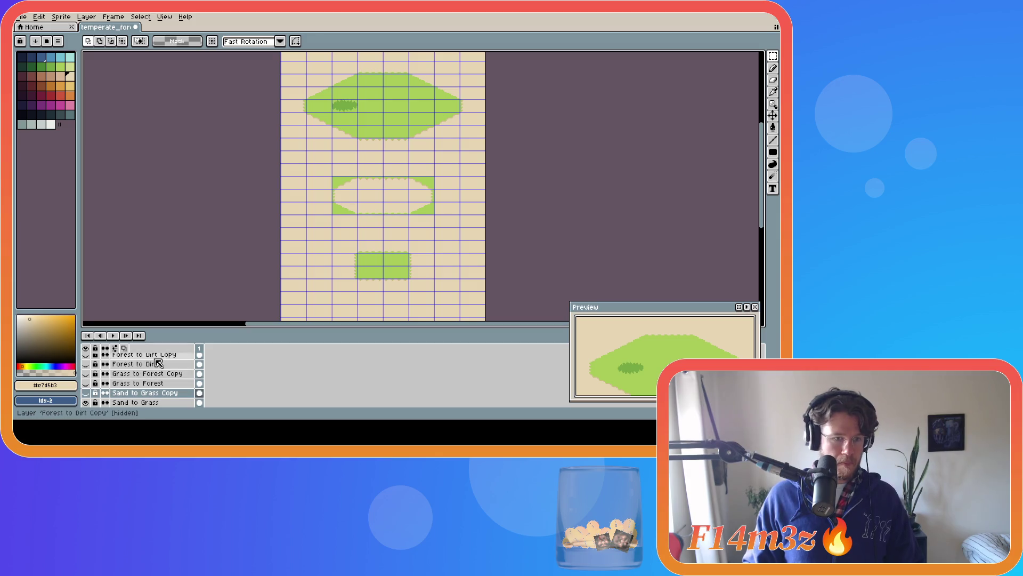
left_click(85, 394)
left_click(85, 393)
left_click(85, 394)
left_click(86, 393)
left_click(86, 394)
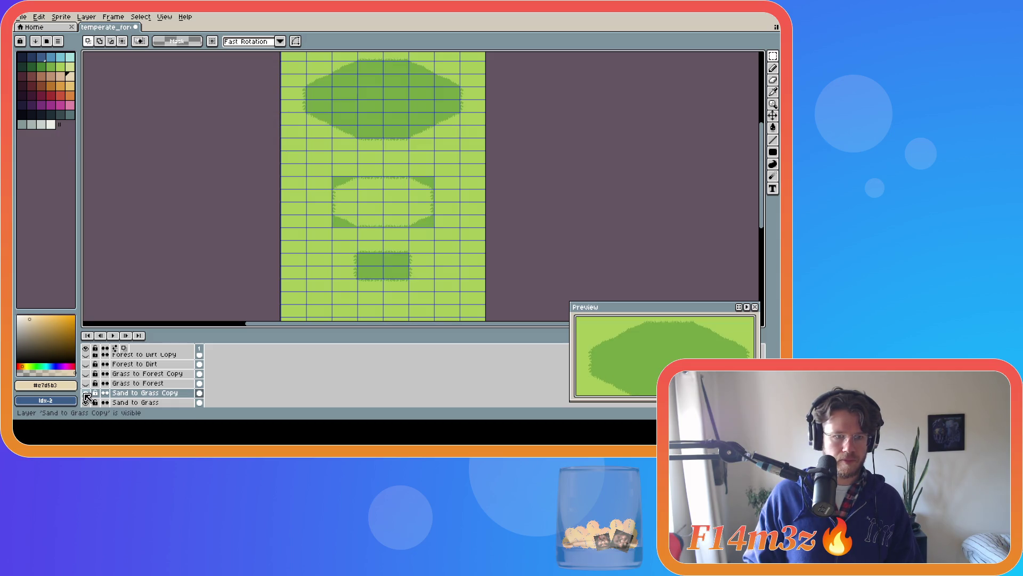
key("g")
left_click(294, 225)
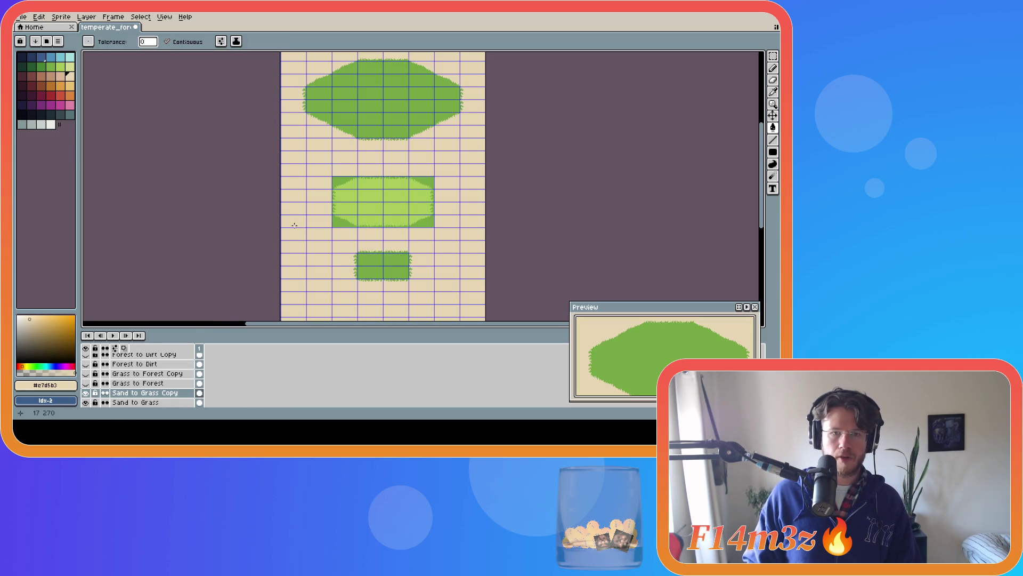
Fill the middle shape's interior tan, fill all three shapes light green, and save.
left_click(370, 197)
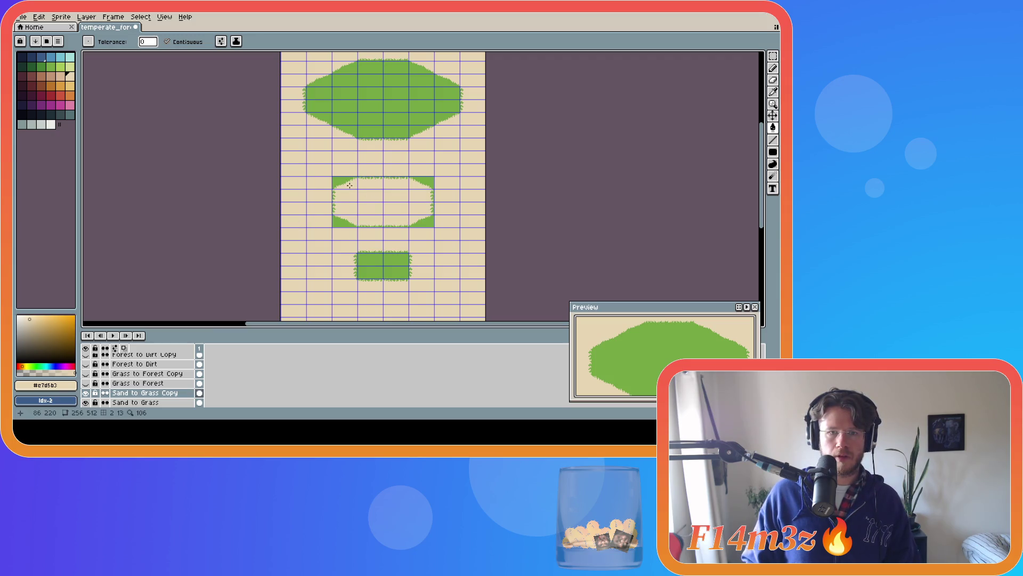
left_click(60, 66)
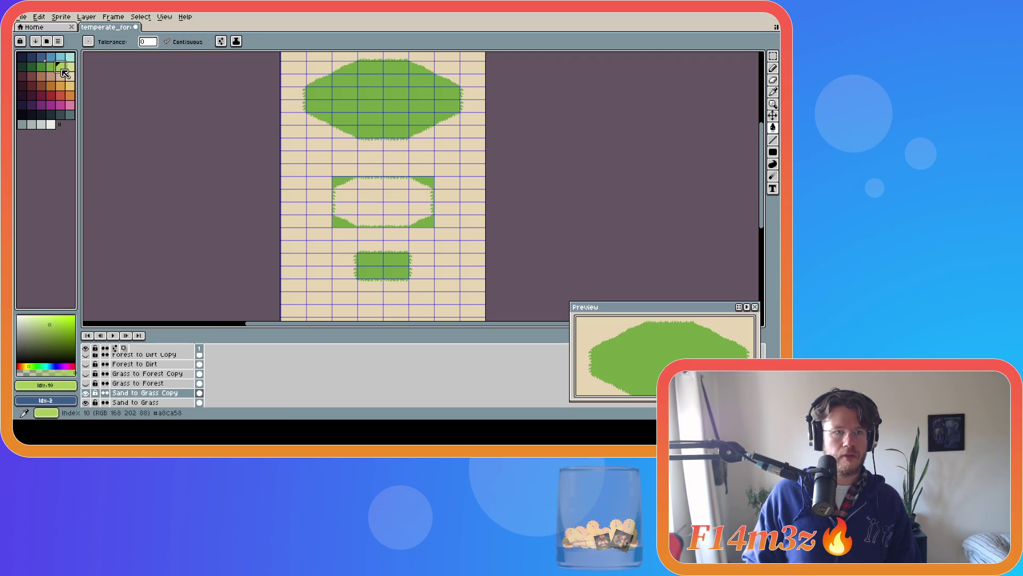
left_click(409, 104)
left_click(422, 181)
left_click(393, 260)
key("ctrl+s")
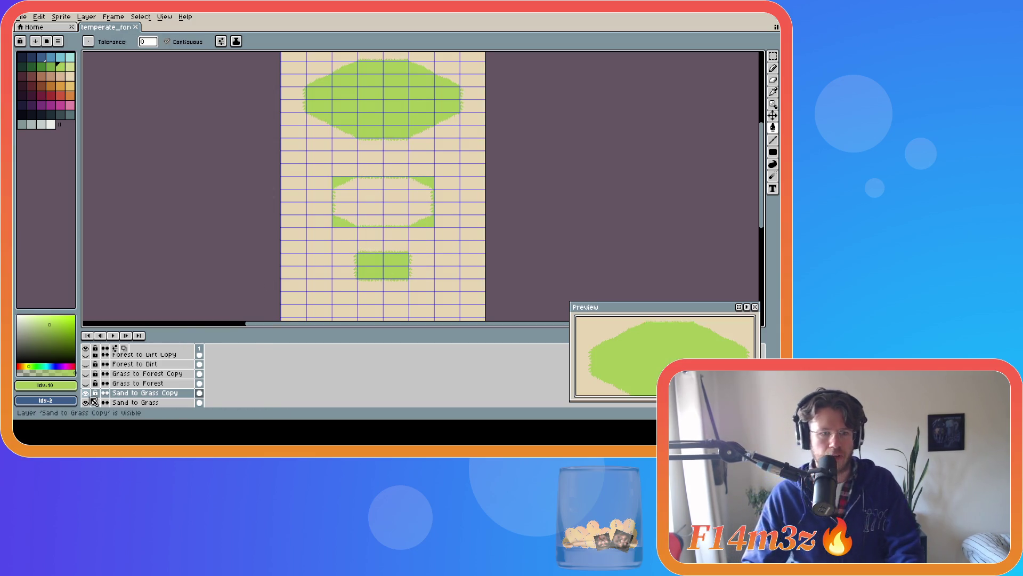
Hide the Sand to Grass Copy layer to compare the recoloured shapes with the original.
left_click(85, 392)
scroll(346, 103, "up", 1)
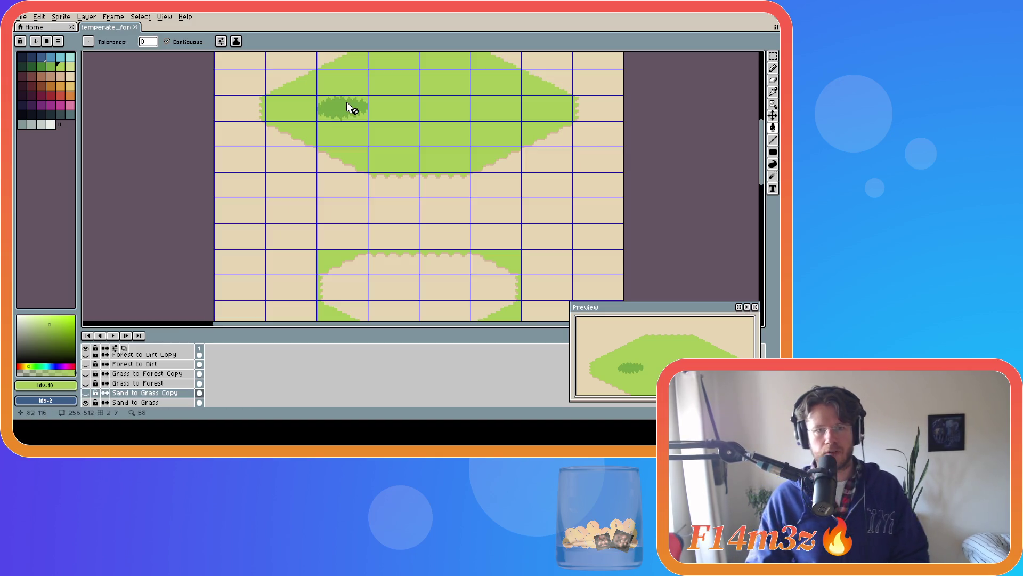
scroll(346, 103, "up", 1)
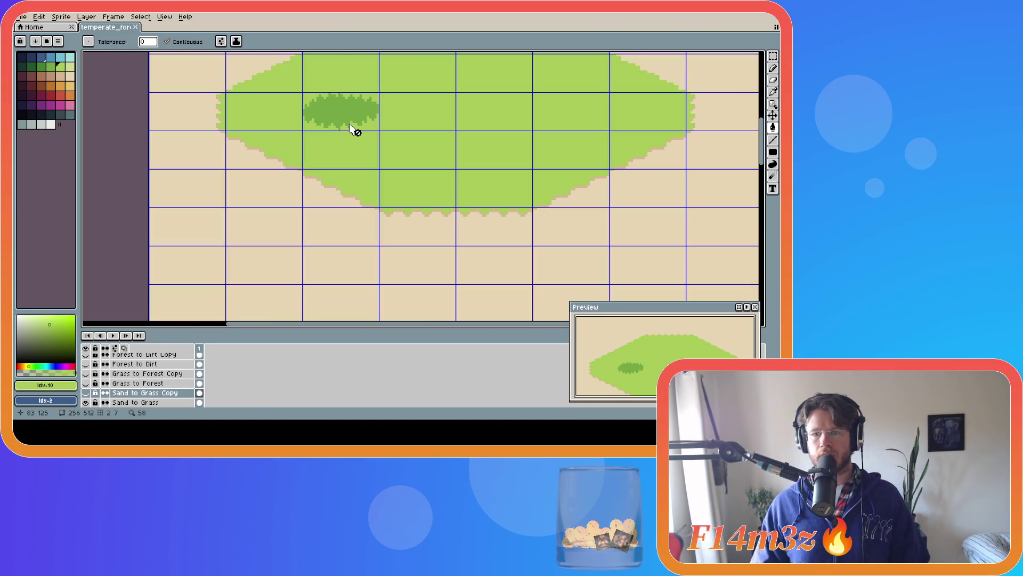
scroll(349, 124, "down", 1)
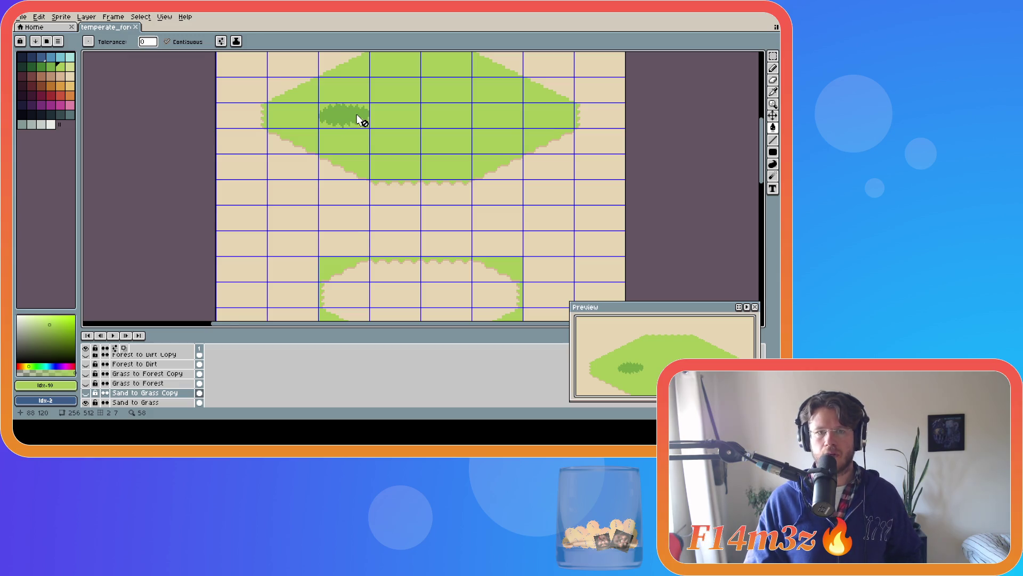
scroll(356, 117, "up", 1)
key("e")
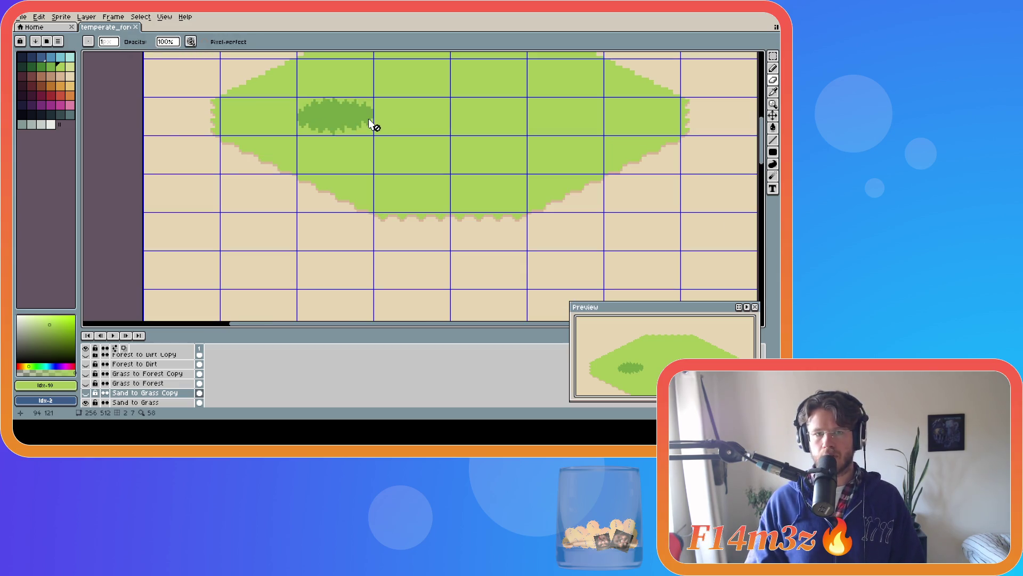
key("b")
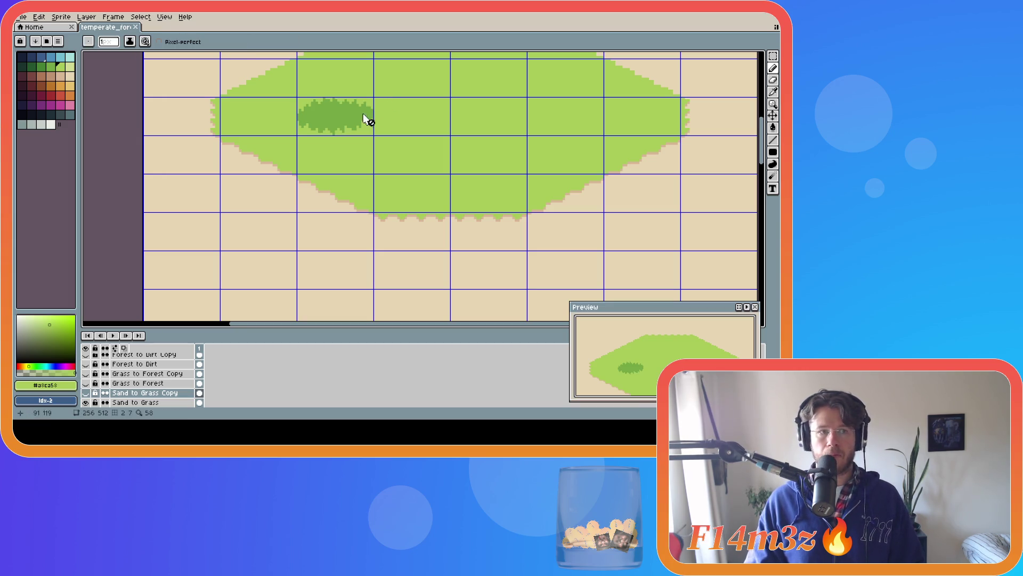
left_click(145, 402)
scroll(377, 111, "up", 1)
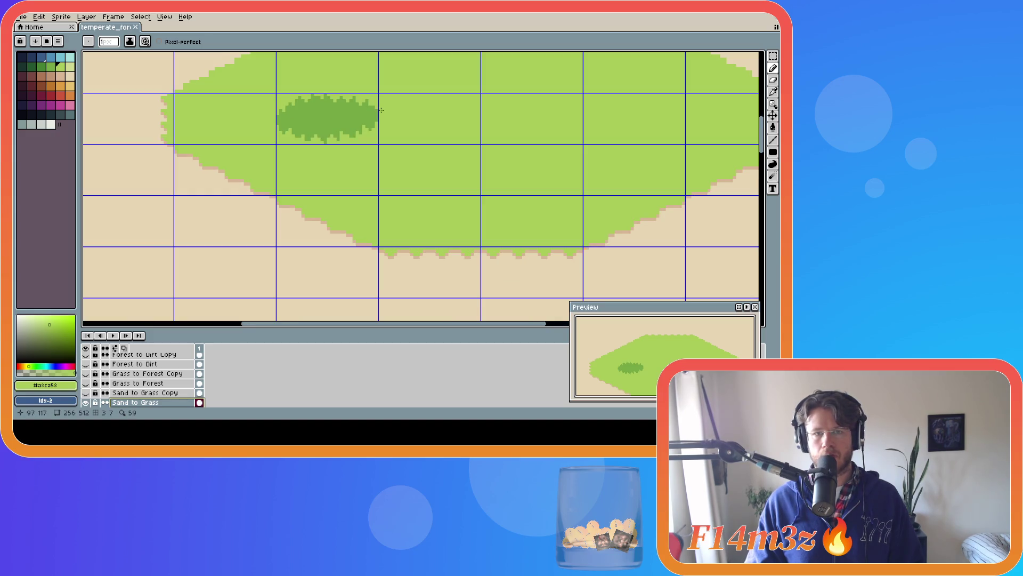
left_click(462, 128)
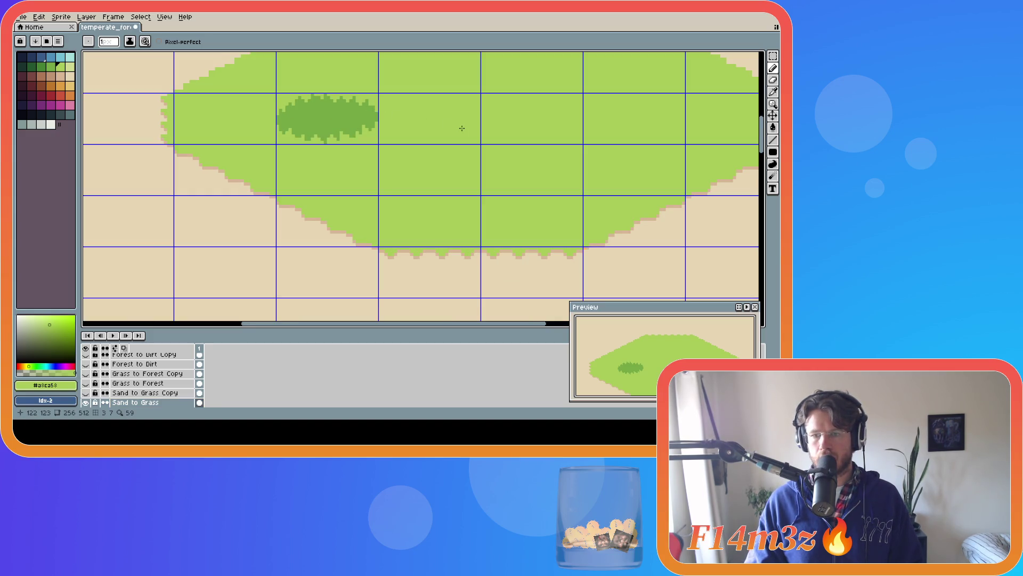
key("ctrl+s")
left_click(315, 149)
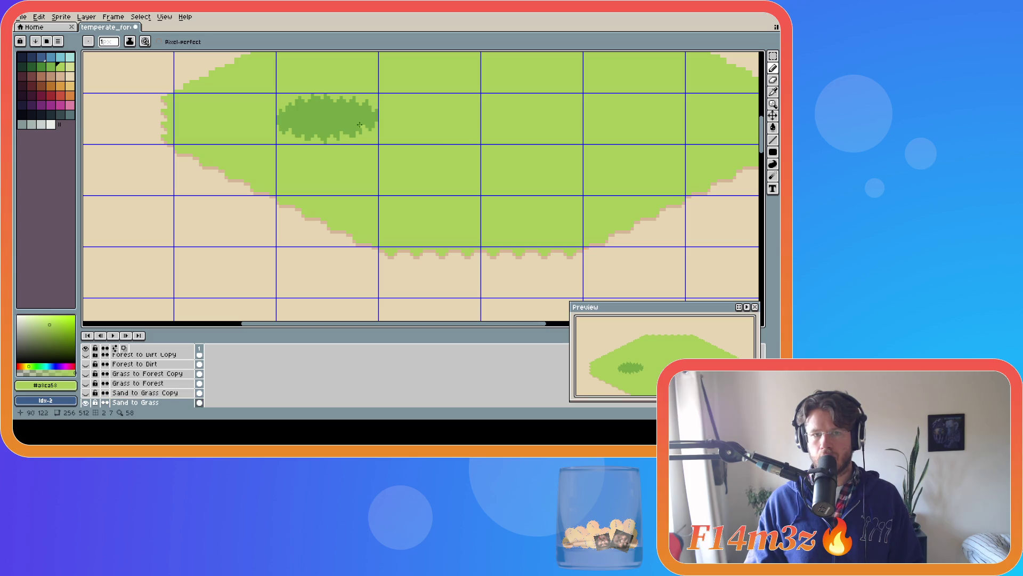
left_click(308, 154, "ctrl")
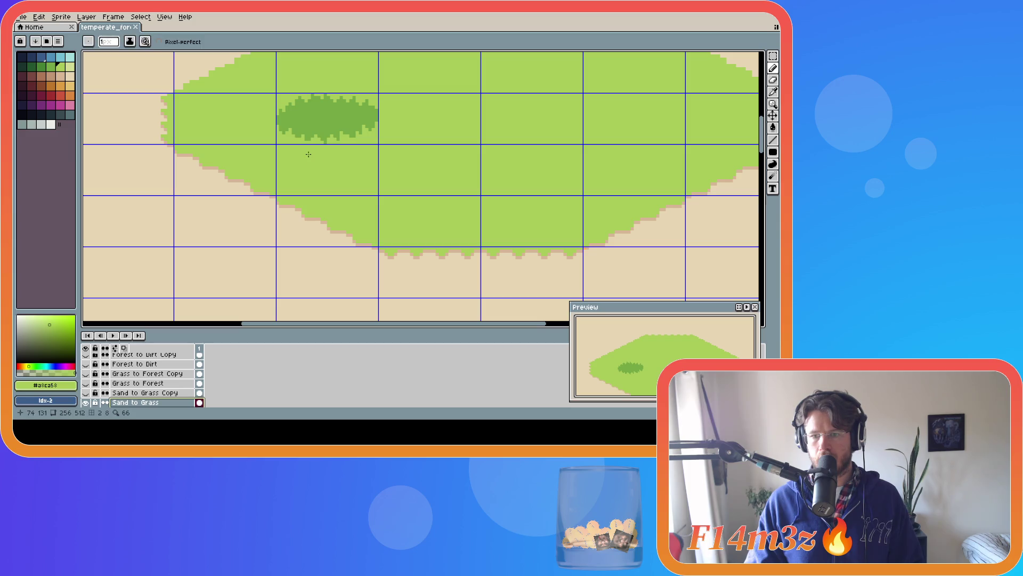
key("ctrl+s")
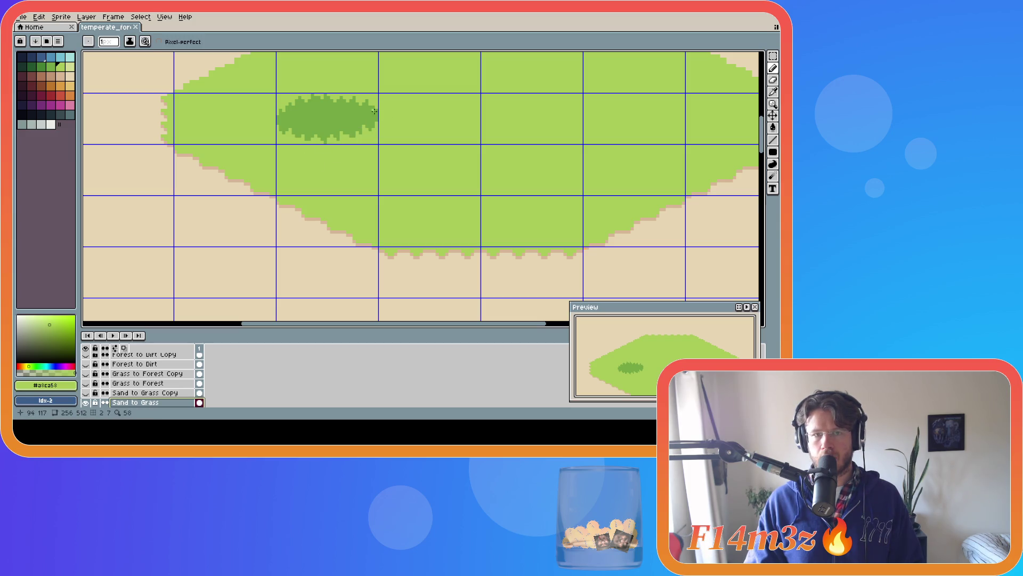
left_click(373, 107)
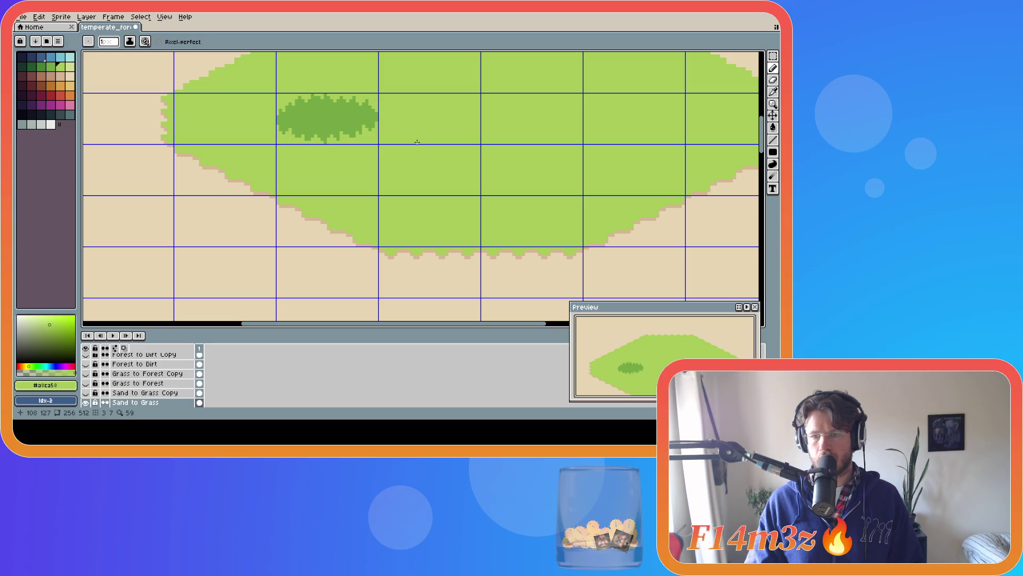
key("ctrl+z")
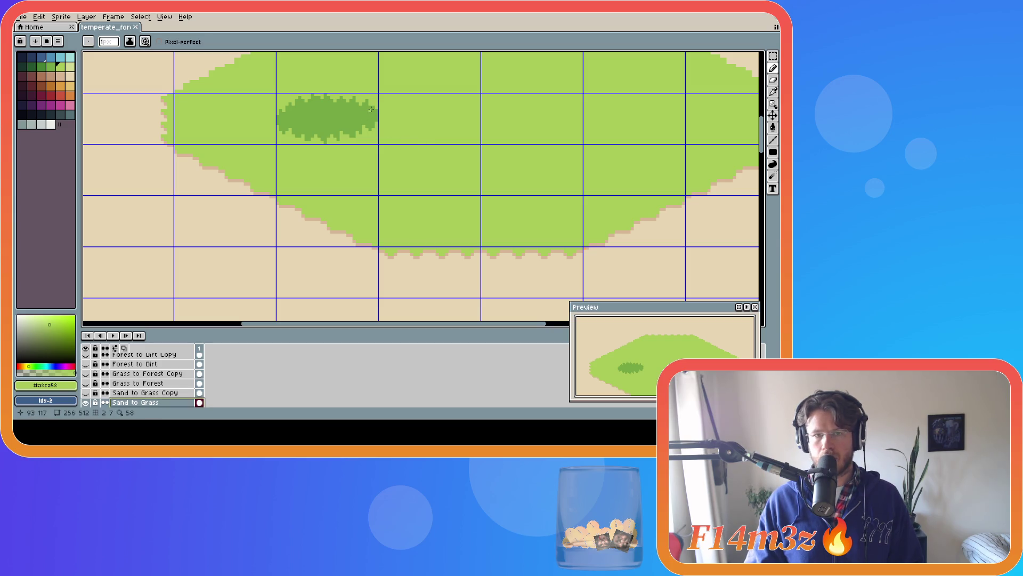
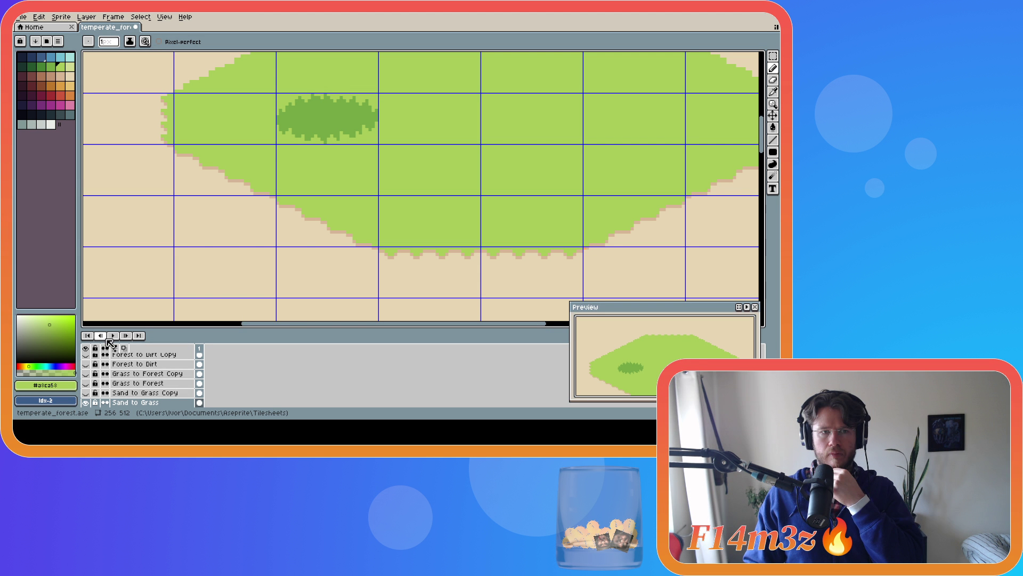
Marquee-select the dark grass patch on the island reference.
scroll(194, 213, "down", 5)
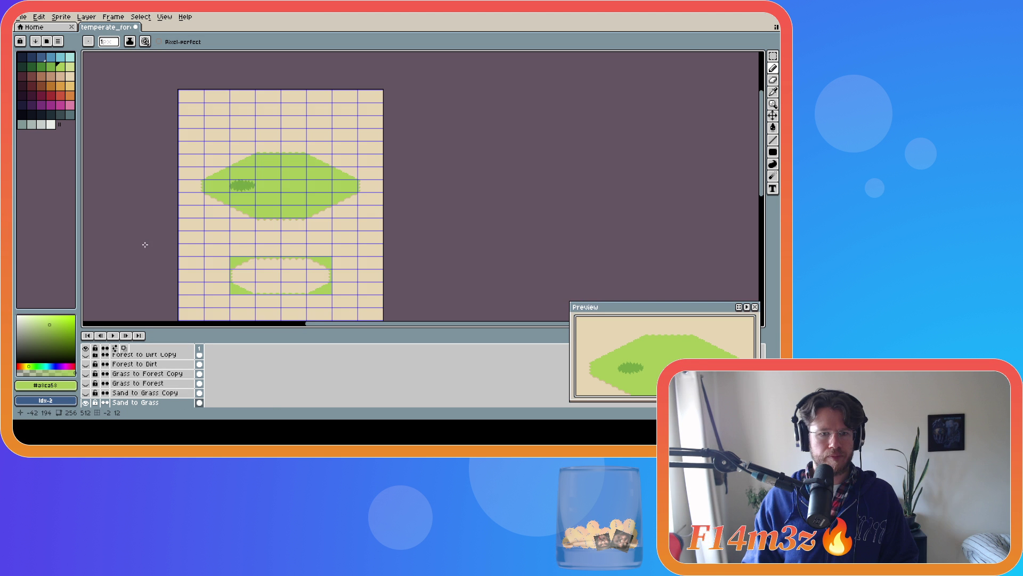
scroll(145, 245, "left", 3)
scroll(202, 299, "down", 1)
scroll(233, 384, "down", 1)
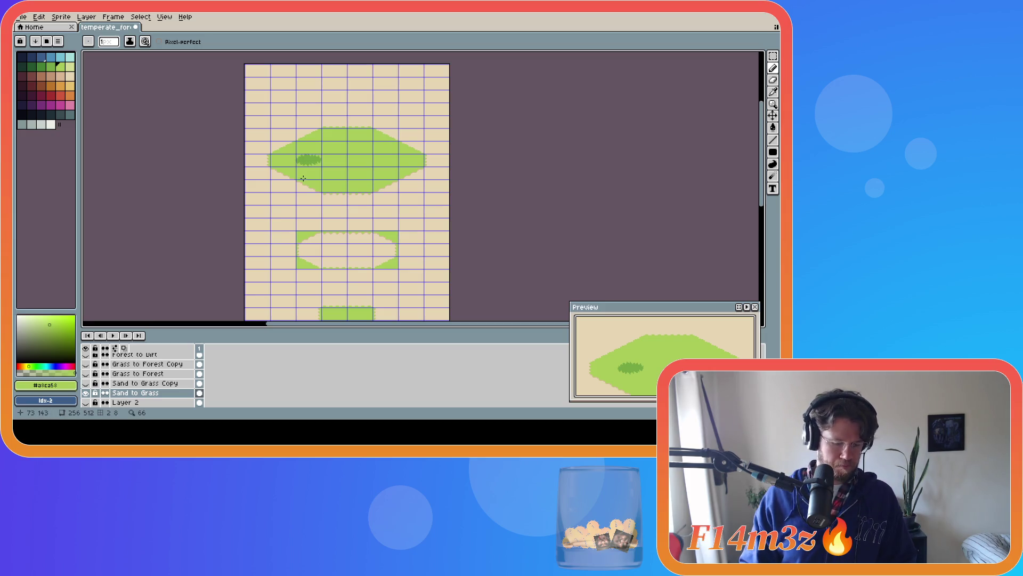
scroll(302, 178, "up", 4)
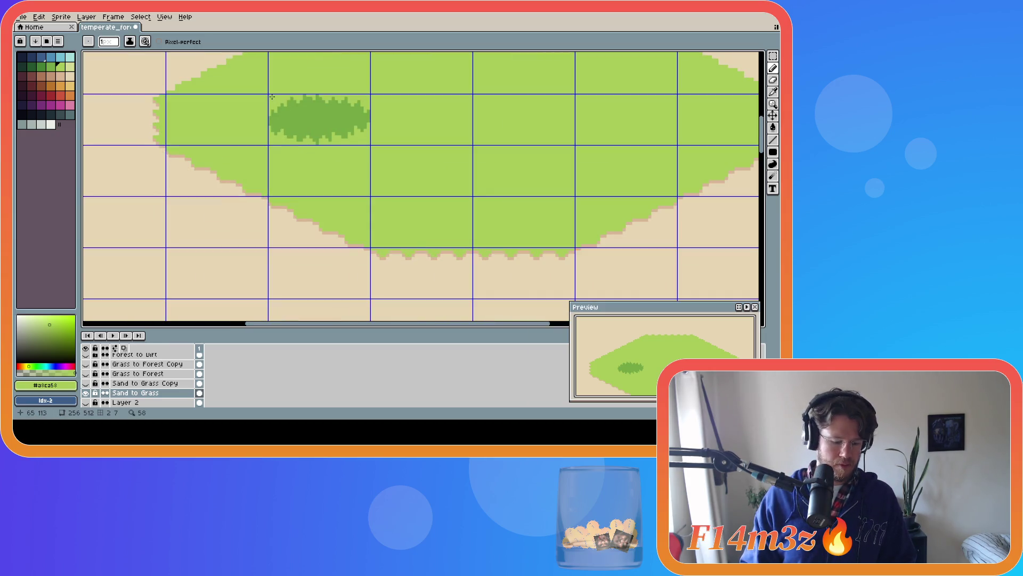
key("m")
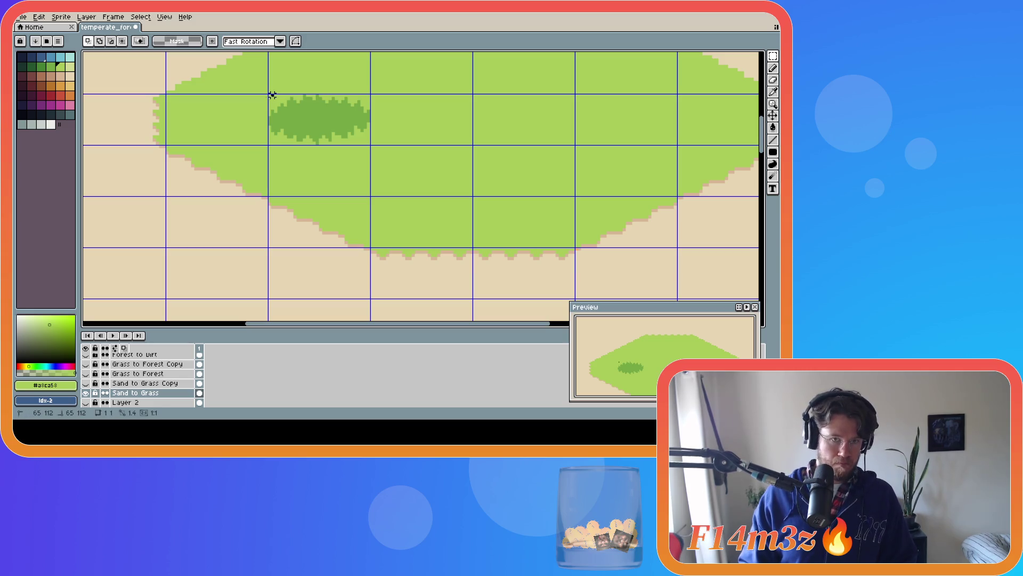
left_click_drag(269, 98, 372, 145)
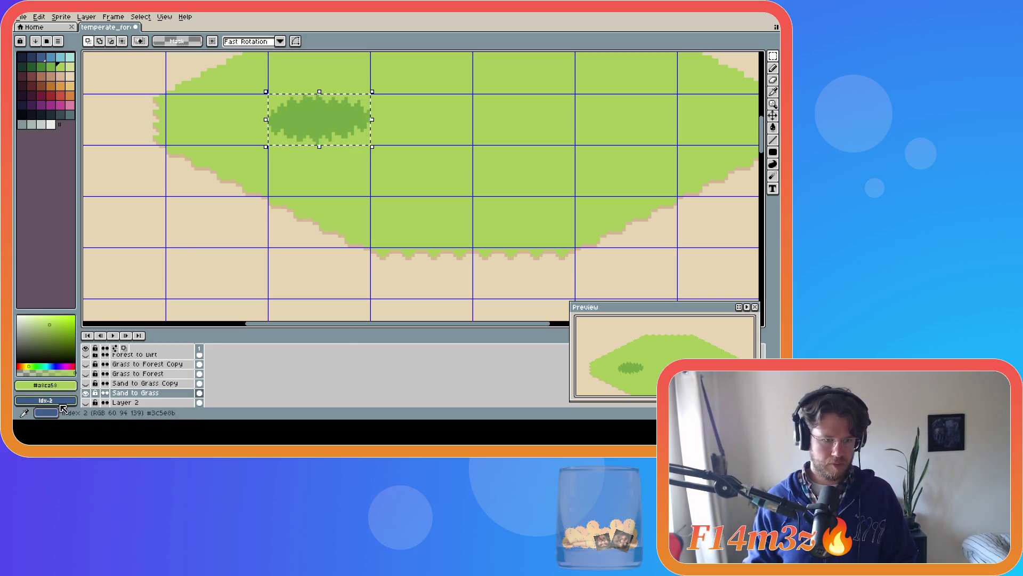
scroll(132, 401, "down", 1)
scroll(132, 394, "up", 3)
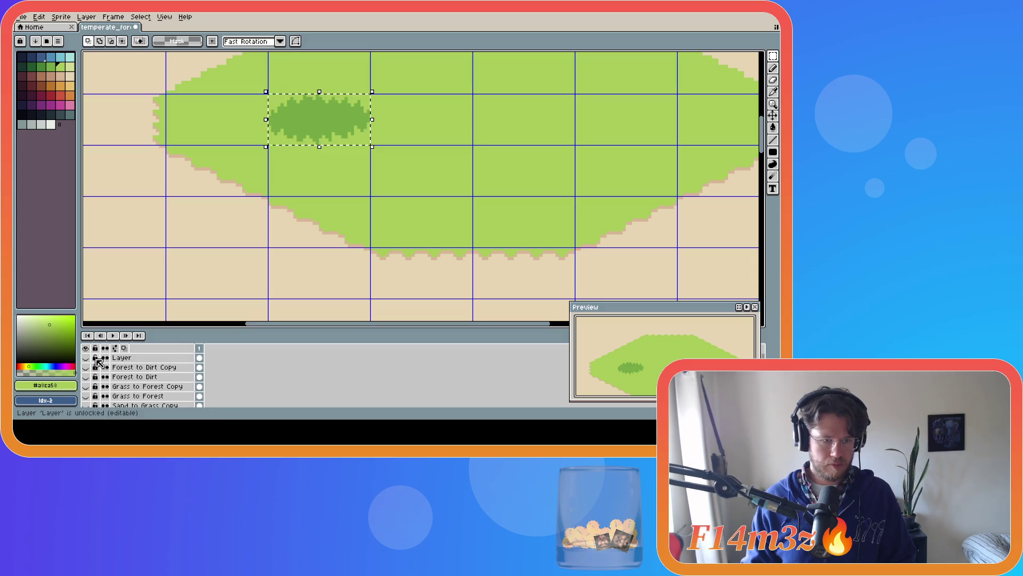
Paste the grass patch onto the top 'Layer' and move it into the tile beside the shell.
left_click(121, 358)
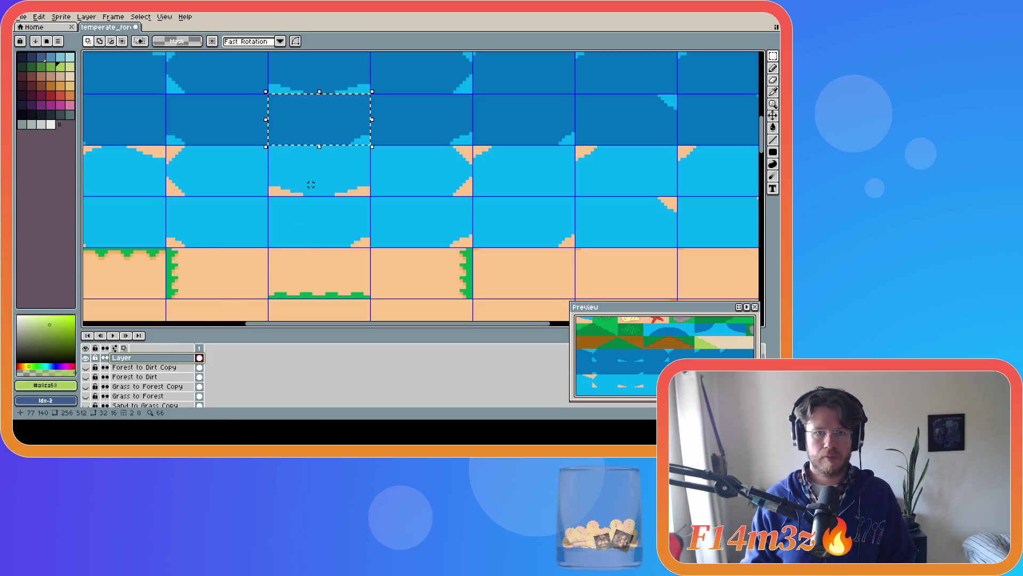
scroll(308, 183, "down", 2)
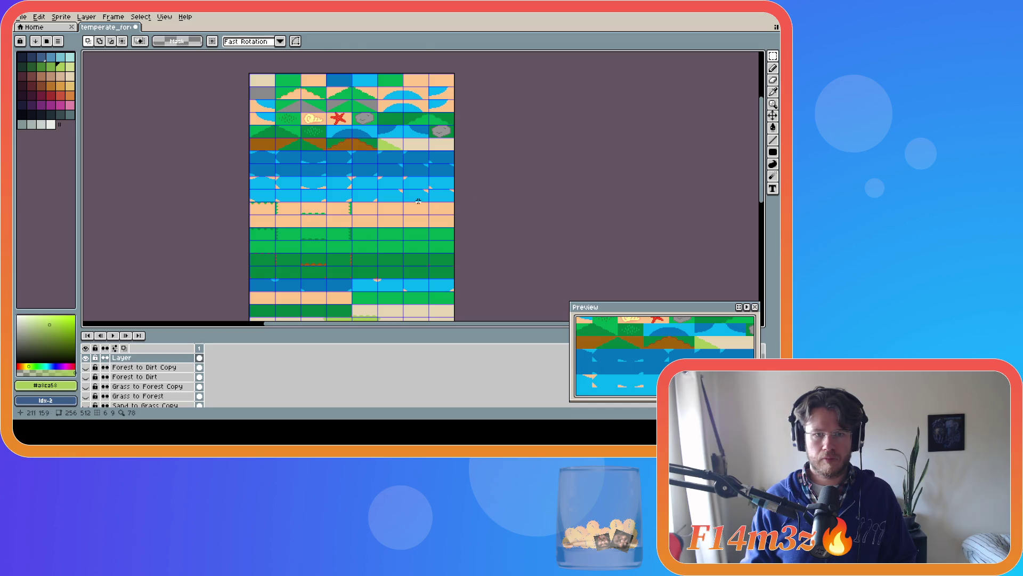
key("ctrl+v")
scroll(320, 123, "up", 2)
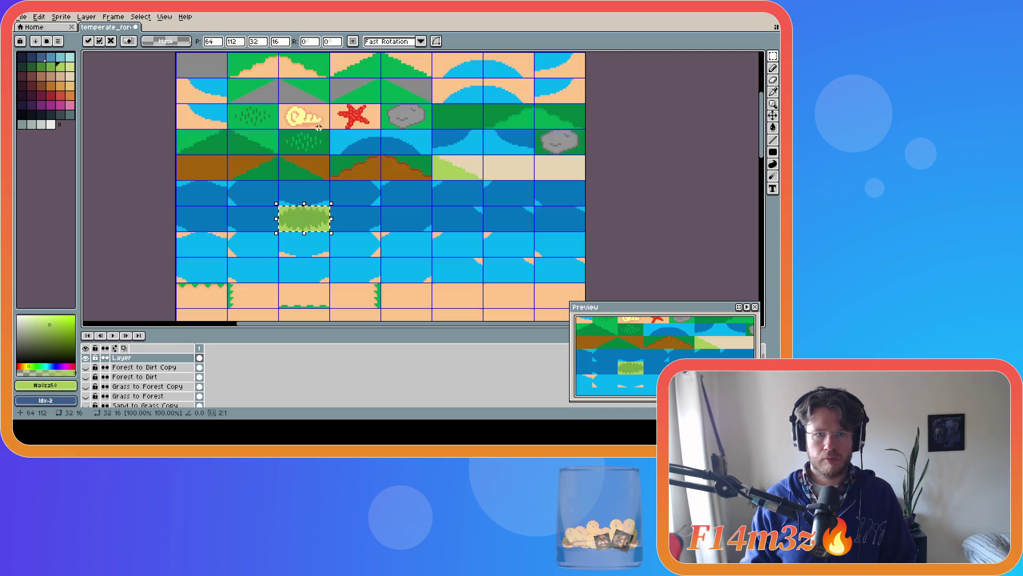
left_click_drag(299, 222, 254, 124)
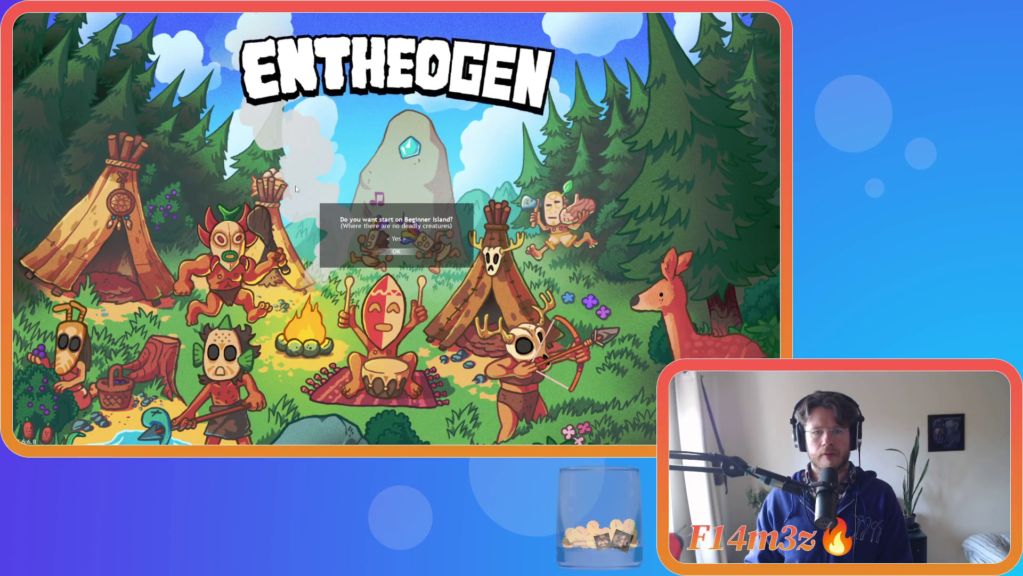
Accept the Beginner Island start so the new world generates.
key("Return")
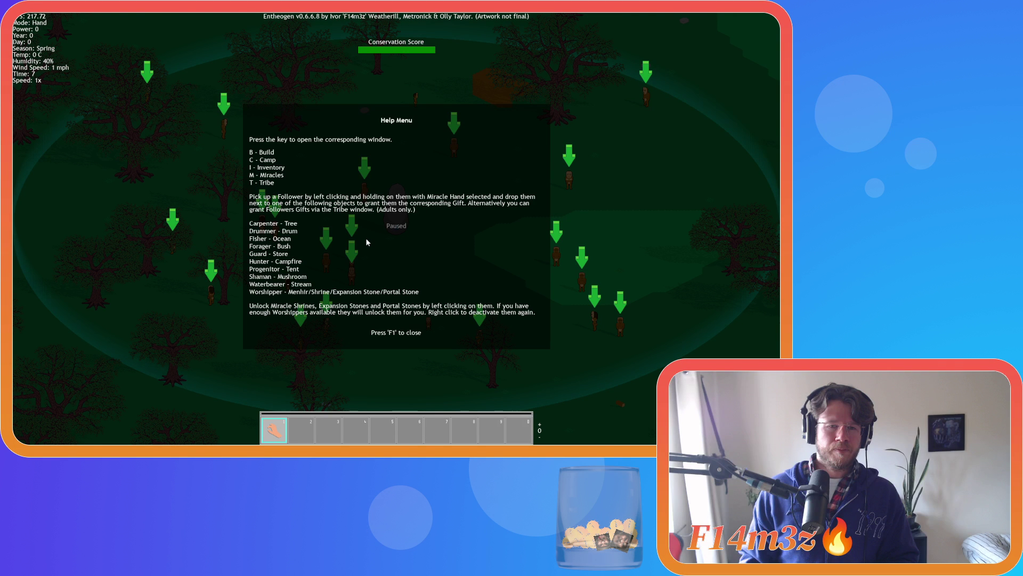
Close the help menu, pan across the forest, and quit to the title screen.
key("F1")
scroll(252, 240, "up", 3)
key("a")
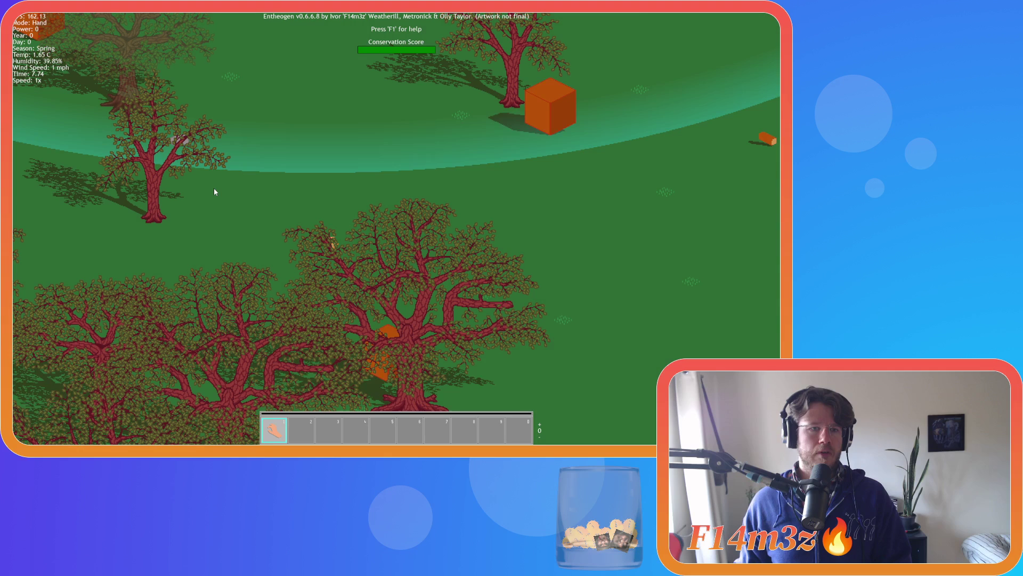
key("Escape")
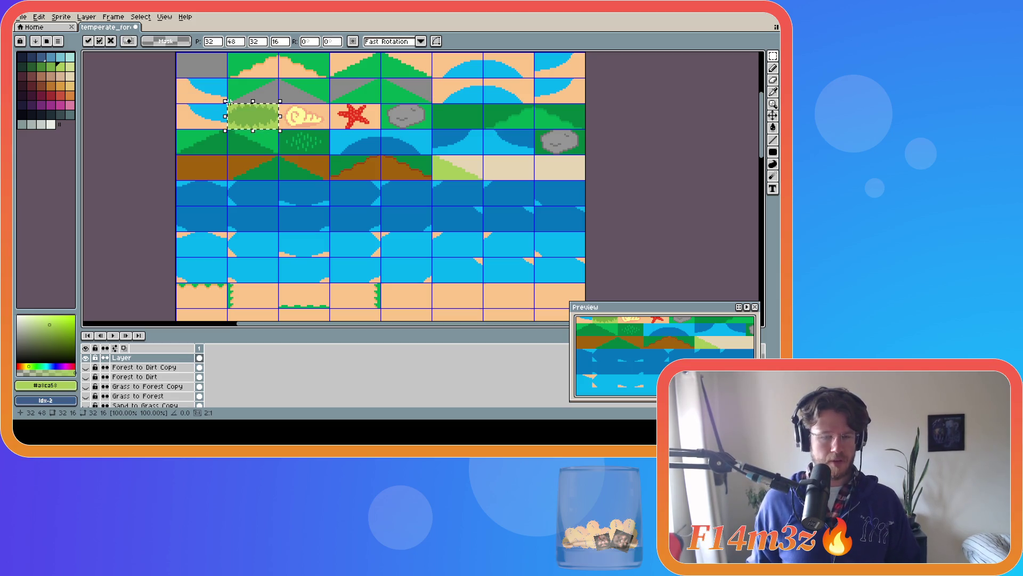
Duplicate the grass patch one tile down and flood-fill its centre brown (idx-14).
left_click_drag(256, 118, 308, 145)
left_click(146, 149)
left_click(202, 166, "alt")
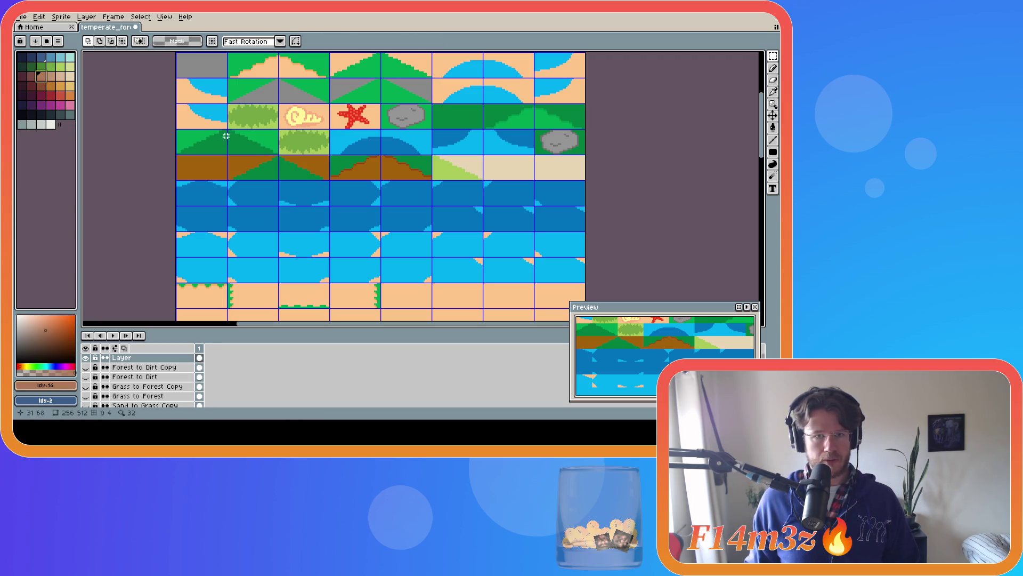
key("g")
left_click(304, 143)
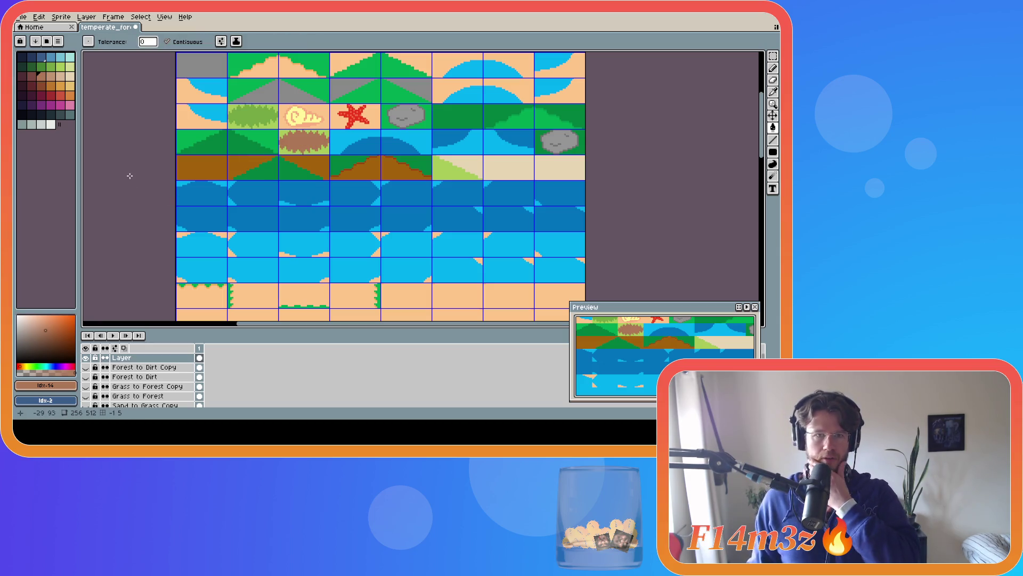
Hide the tileset layer to reveal the reference layers beneath.
scroll(130, 175, "down", 1)
scroll(131, 173, "up", 1)
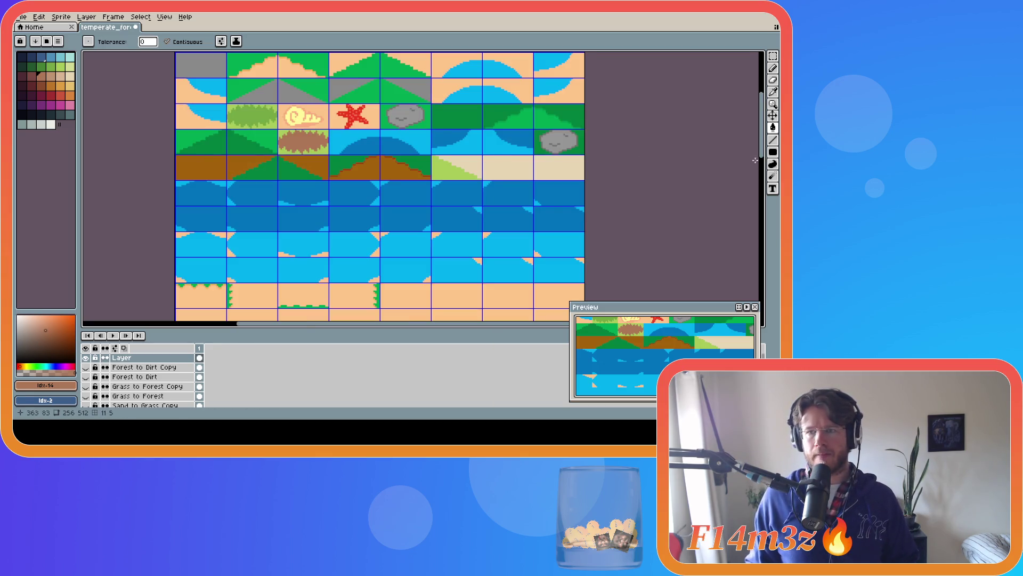
left_click_drag(763, 154, 764, 148)
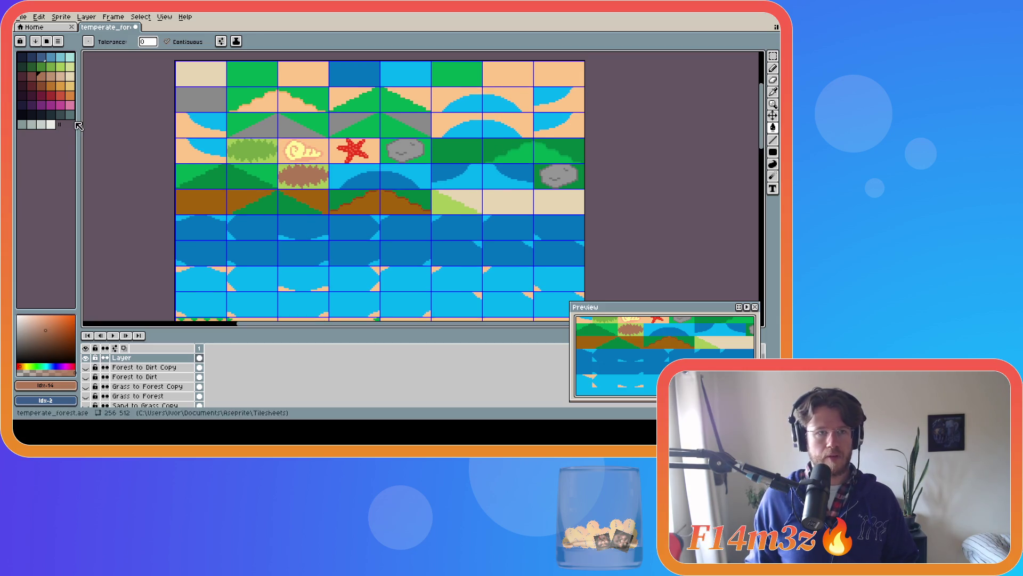
left_click(85, 358)
Make the Sand to Grass Copy reference layer visible.
scroll(233, 377, "down", 1)
scroll(233, 378, "down", 1)
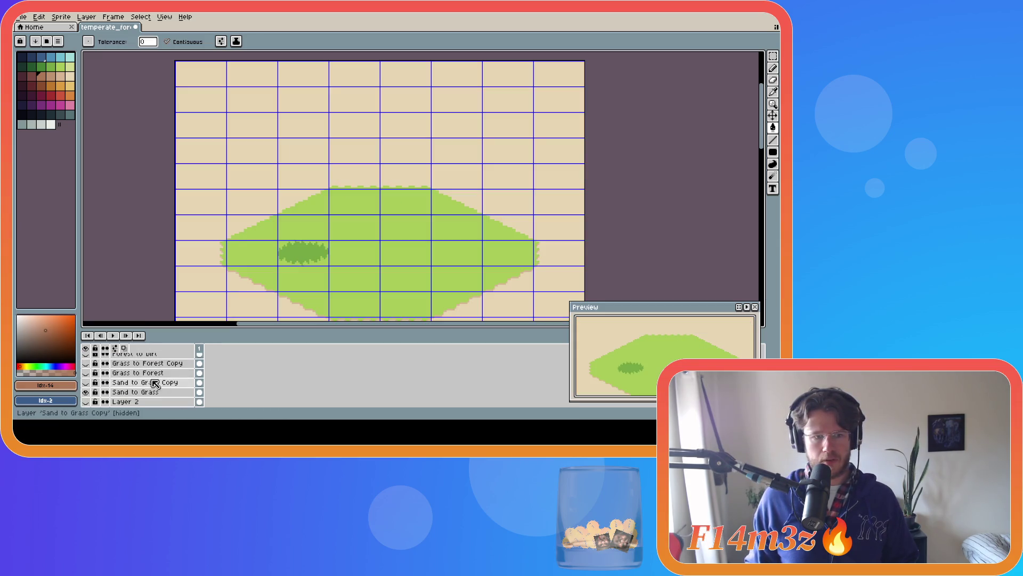
left_click(86, 383)
left_click(86, 383)
left_click(85, 382)
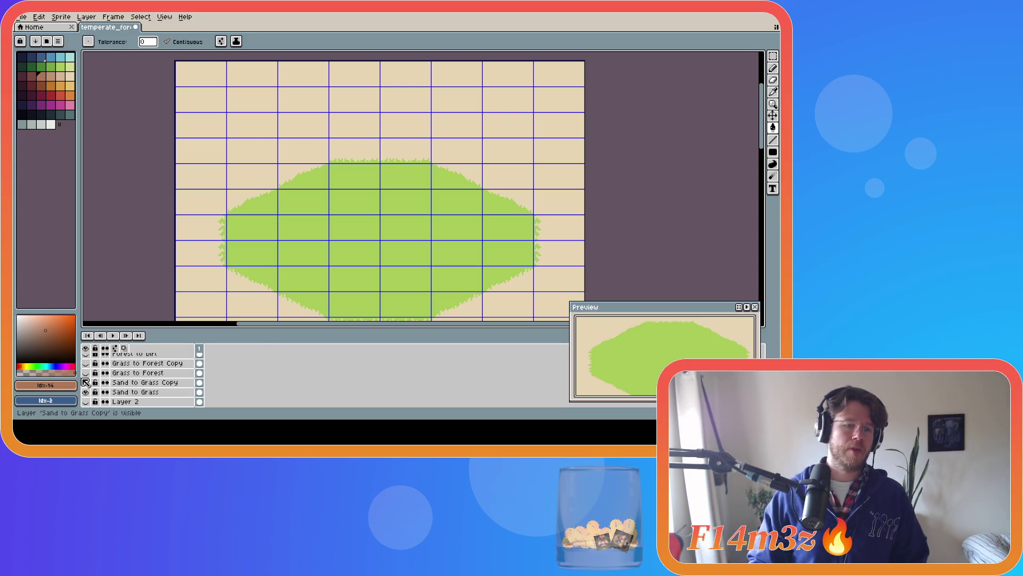
Show the tileset 'Layer' again above the reference.
scroll(538, 243, "down", 2)
scroll(583, 235, "up", 2)
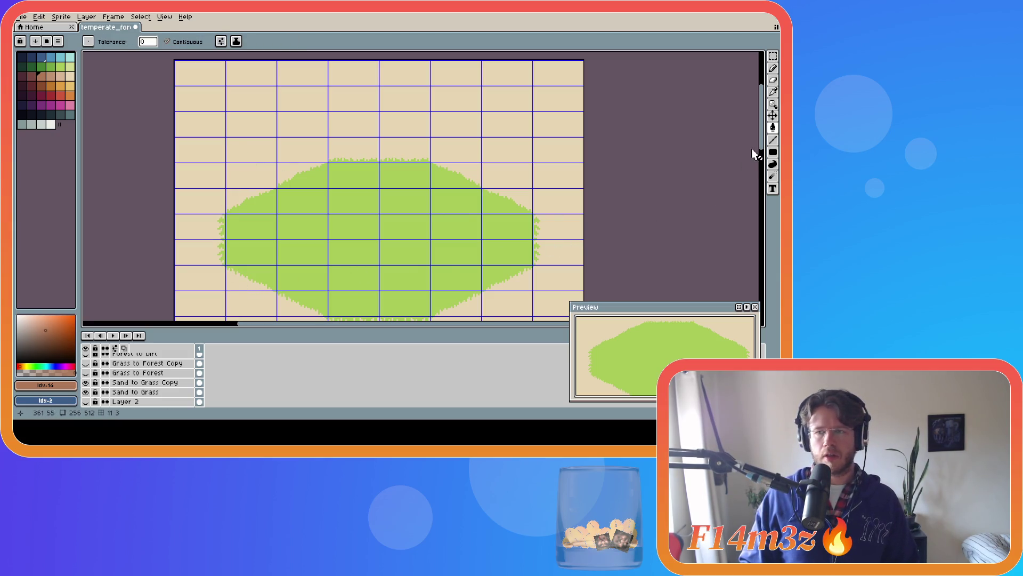
left_click_drag(763, 145, 764, 159)
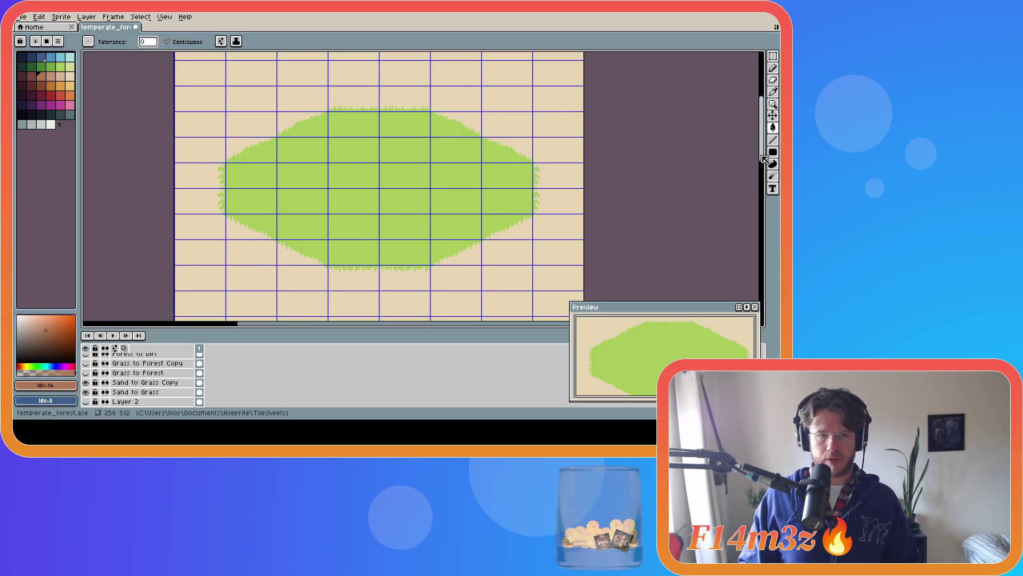
scroll(120, 387, "down", 1)
scroll(121, 387, "up", 4)
left_click(85, 357)
left_click_drag(759, 160, 758, 141)
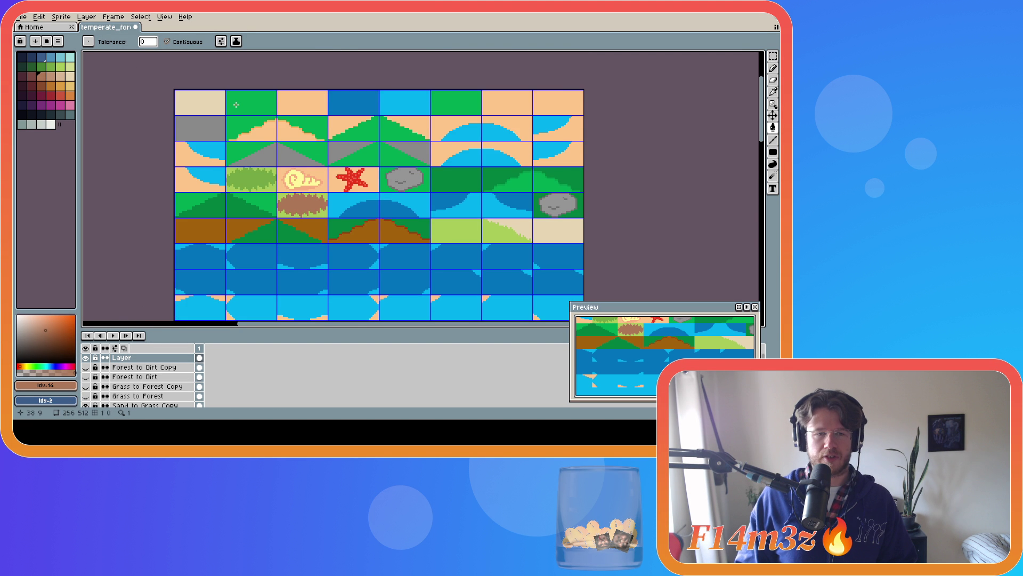
Fill the second top-row tile with light grass green (idx-10) as a filled rectangle.
left_click(61, 68)
key("b")
left_click_drag(226, 90, 276, 116)
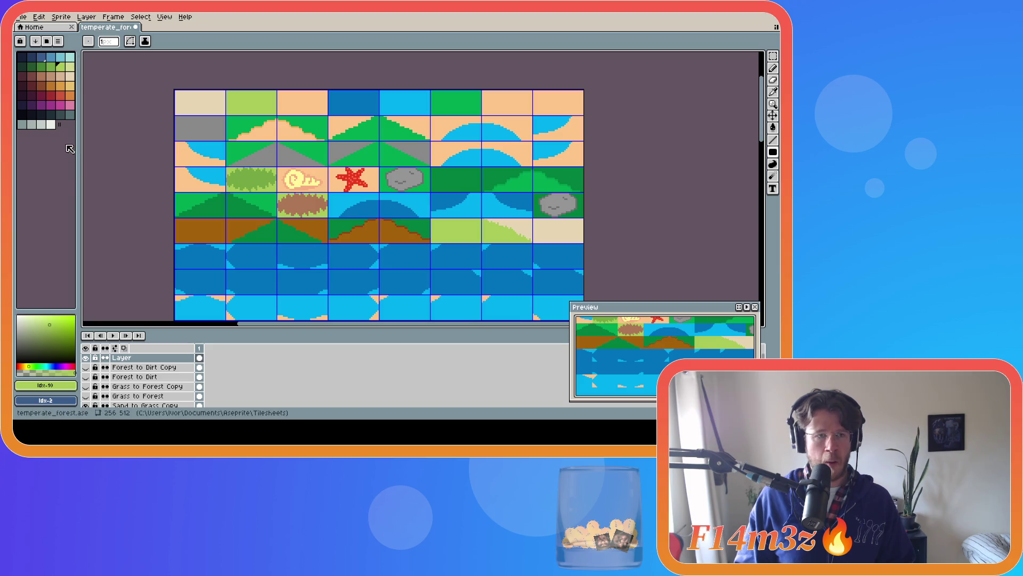
Fill the peach third tile with the reference's pale sand beige #e7d5b3.
left_click(60, 75)
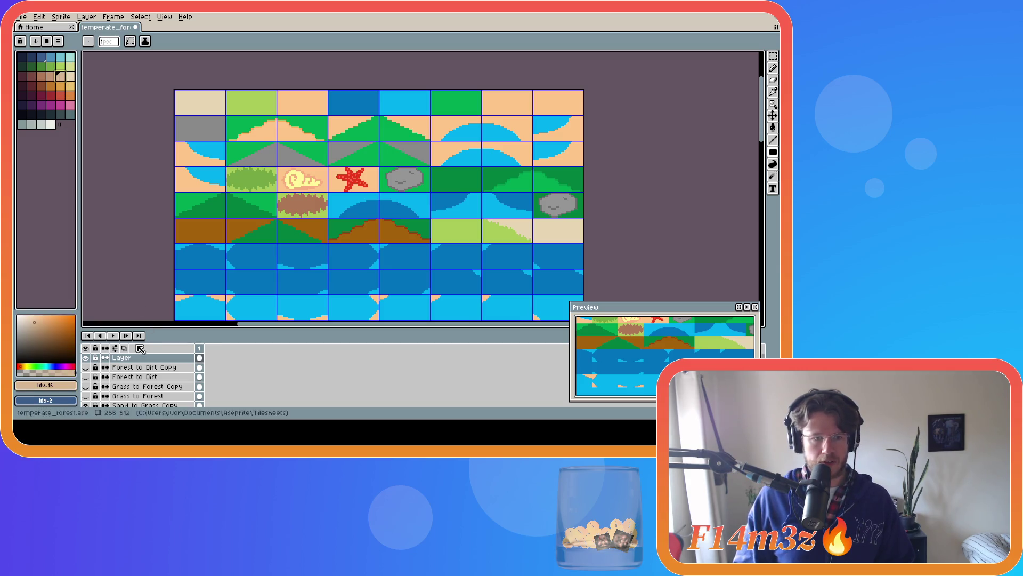
left_click(86, 358)
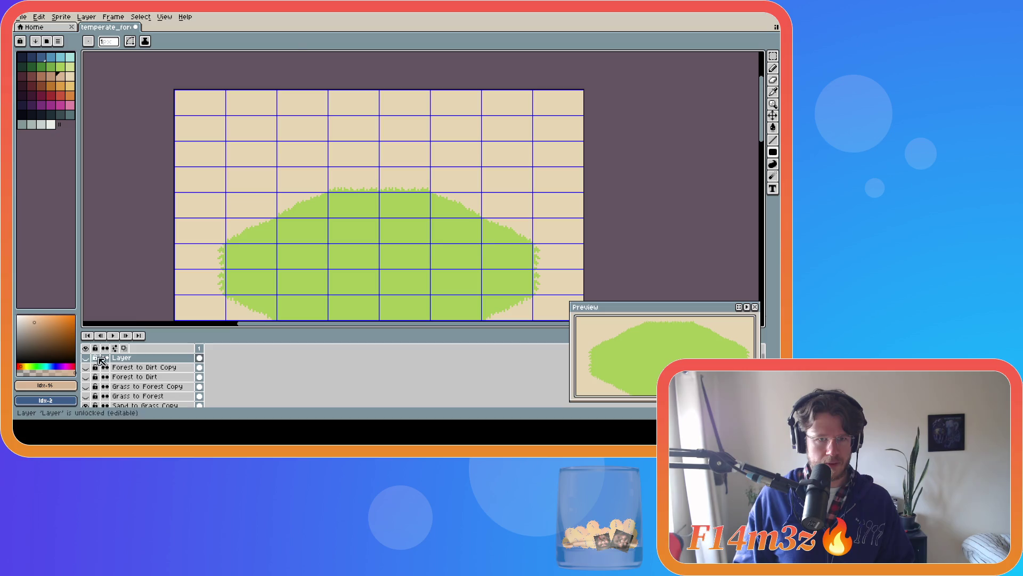
left_click(242, 176, "alt")
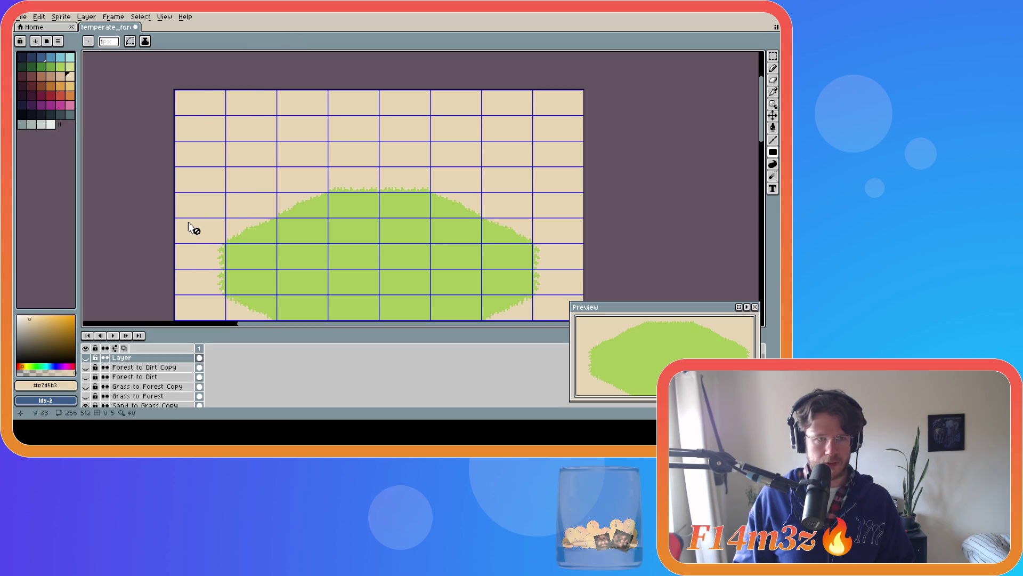
left_click(85, 357)
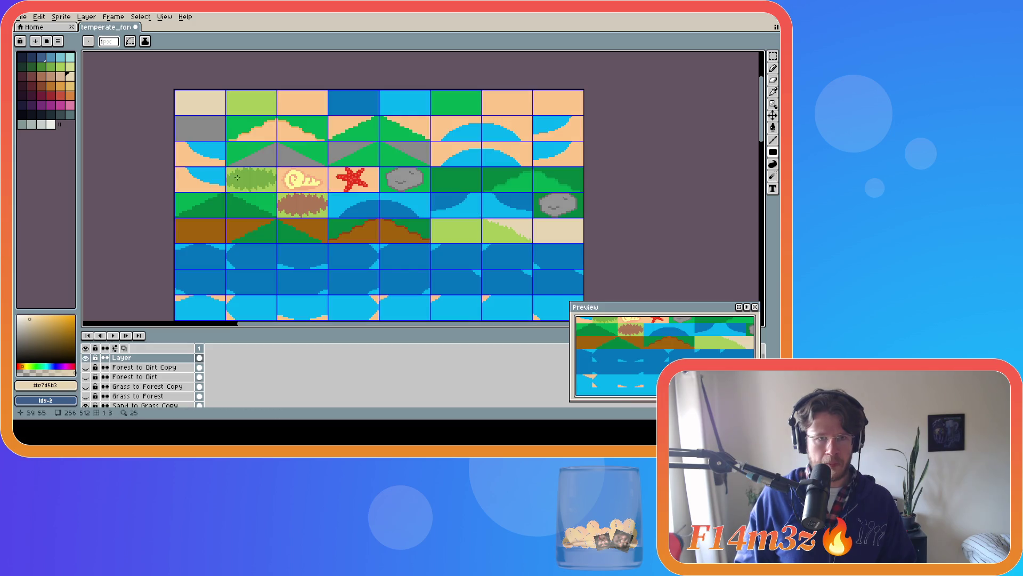
scroll(278, 91, "up", 1)
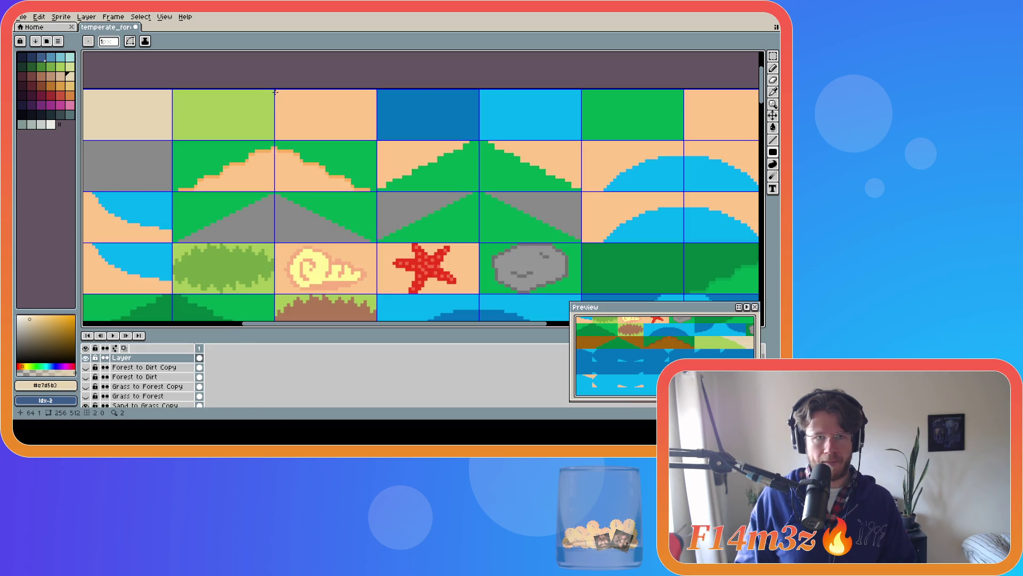
left_click_drag(275, 91, 376, 139)
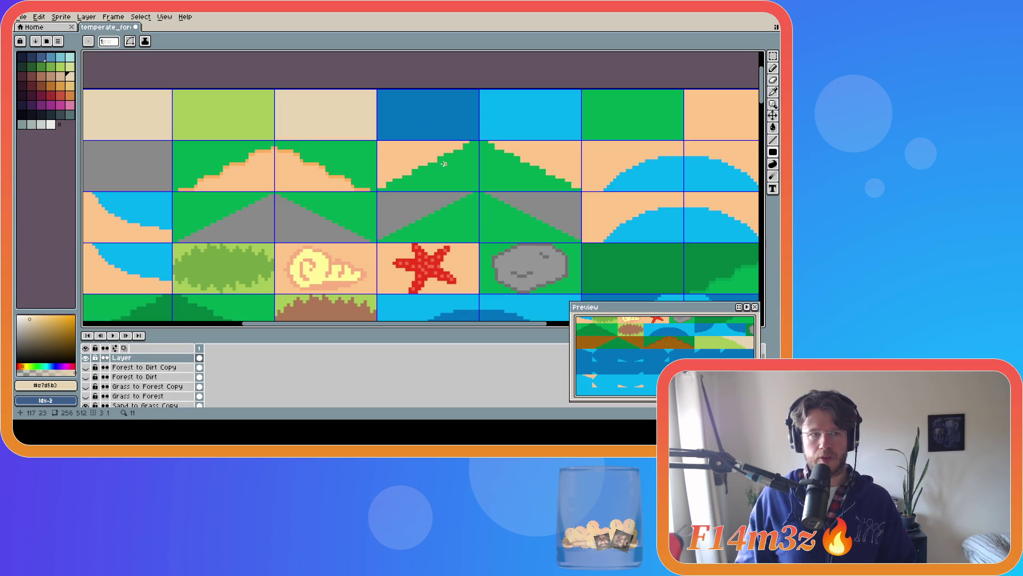
scroll(443, 163, "down", 1)
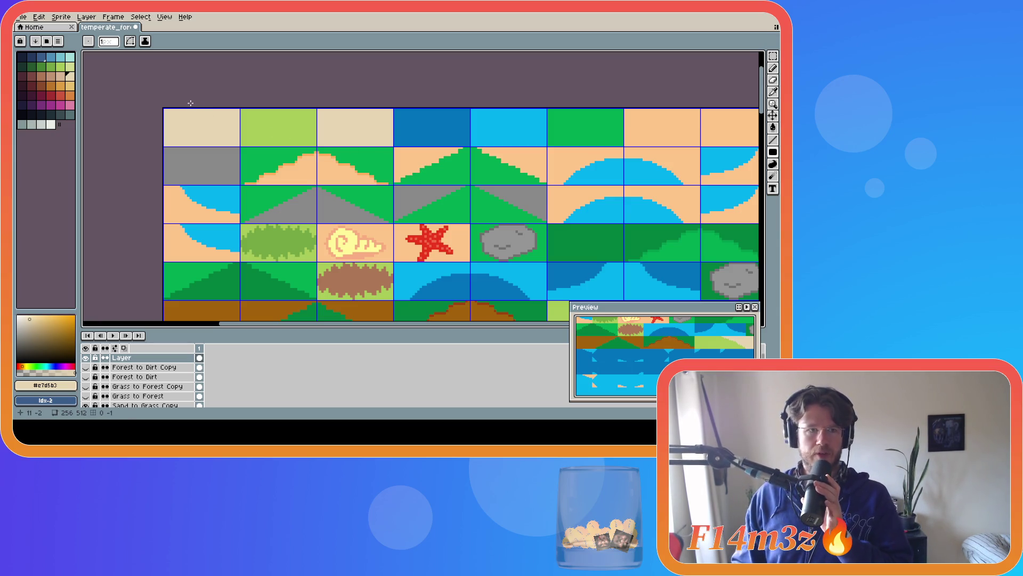
Recolour the light-blue top-row water tile to a paler steel blue, discarding a teal attempt.
left_click(73, 58)
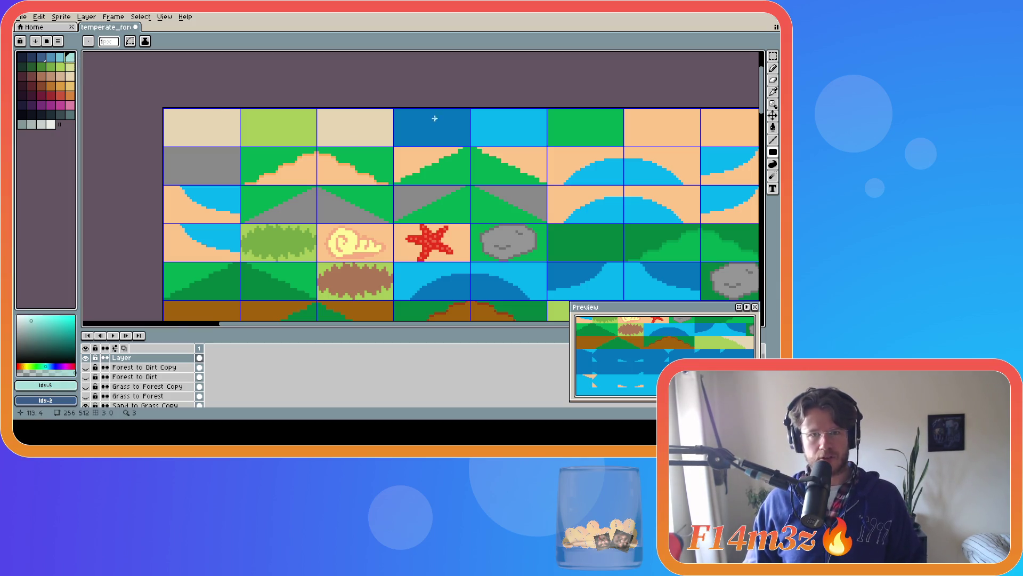
left_click_drag(471, 109, 546, 145)
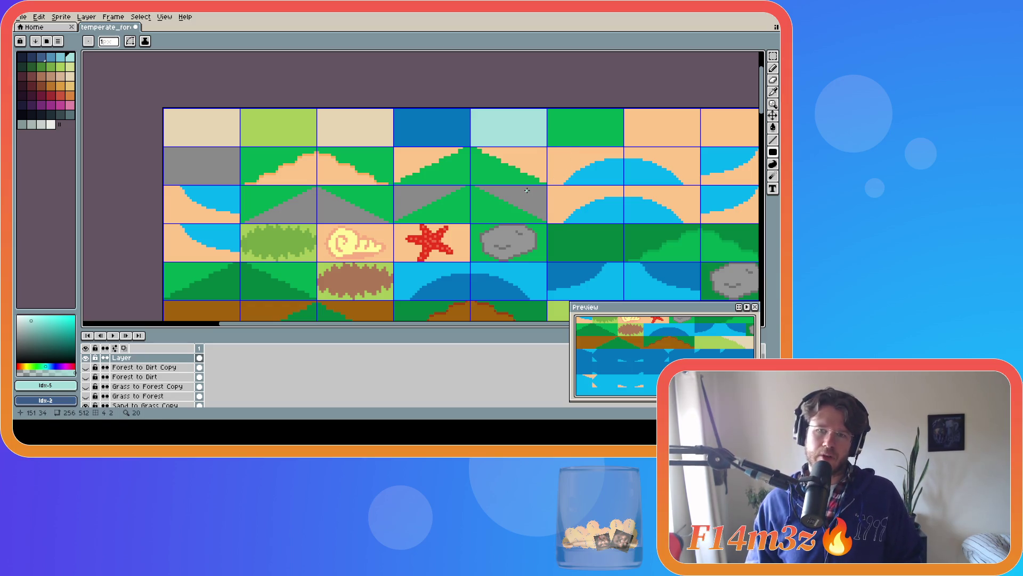
key("ctrl+z")
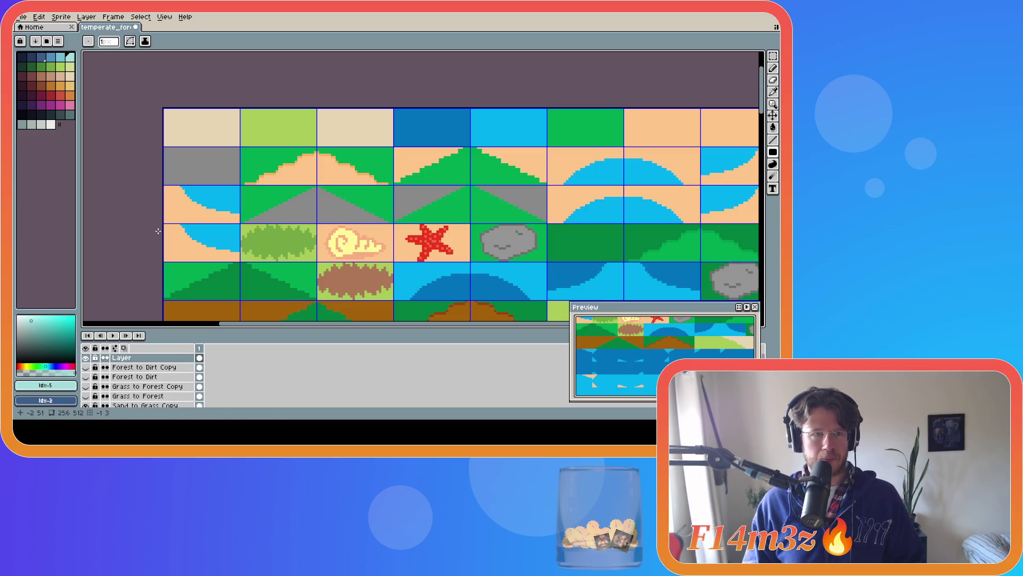
key("bracketleft")
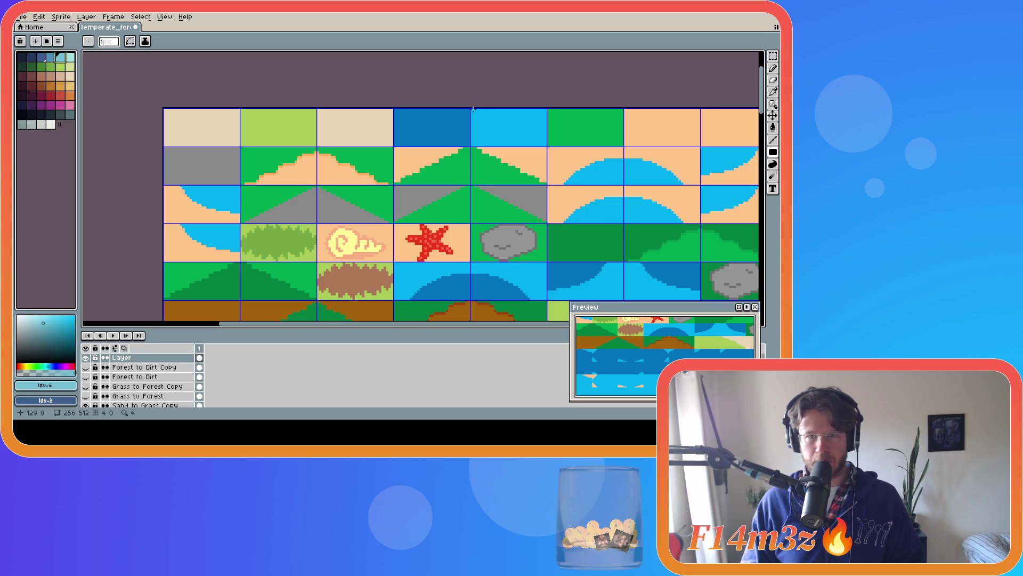
left_click_drag(471, 110, 546, 144)
key("f")
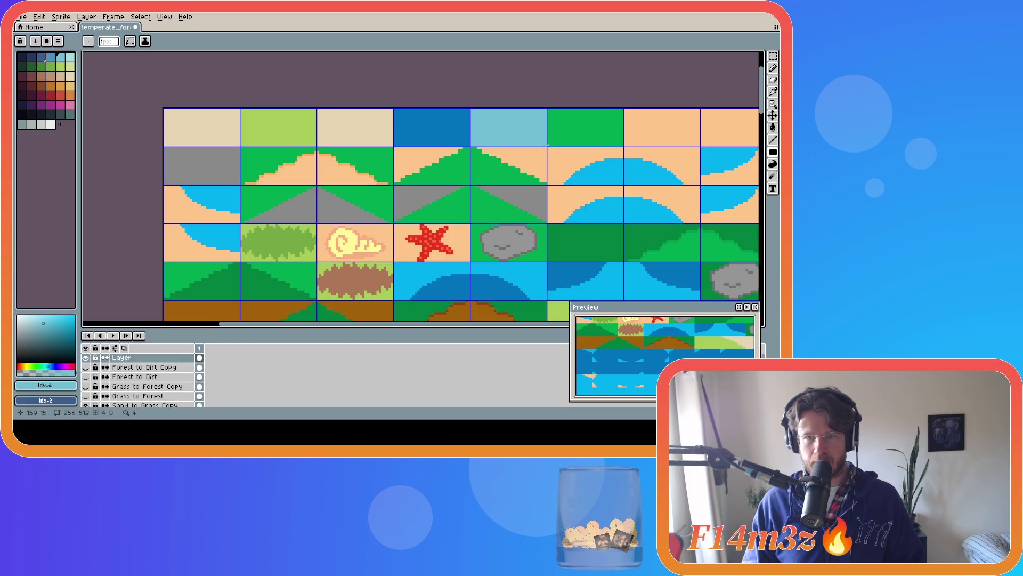
Recolour the dark-blue top-row water tile slate blue, redoing the fill after an undo.
key("bracketleft")
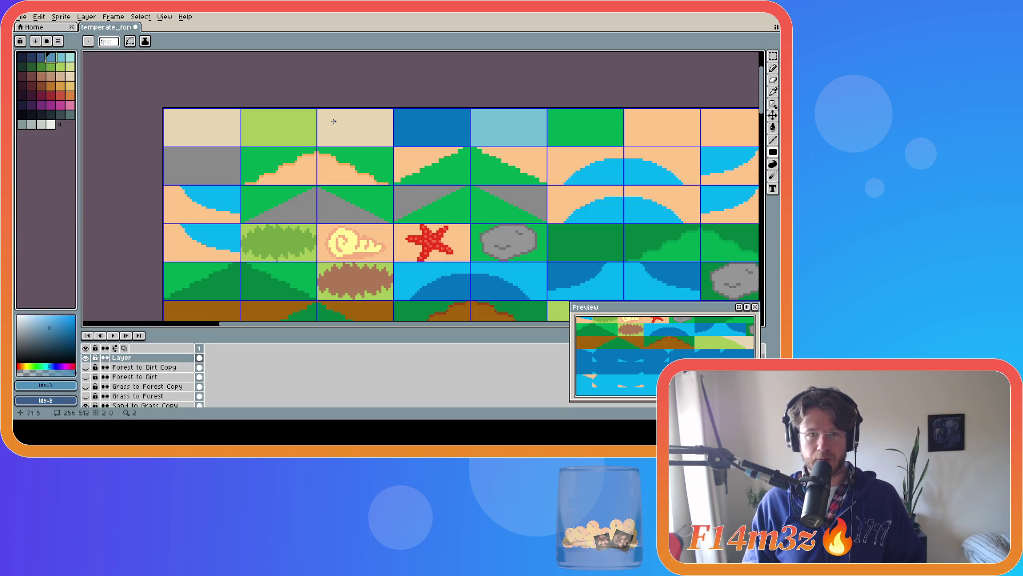
left_click_drag(394, 110, 470, 146)
key("f")
key("ctrl+d")
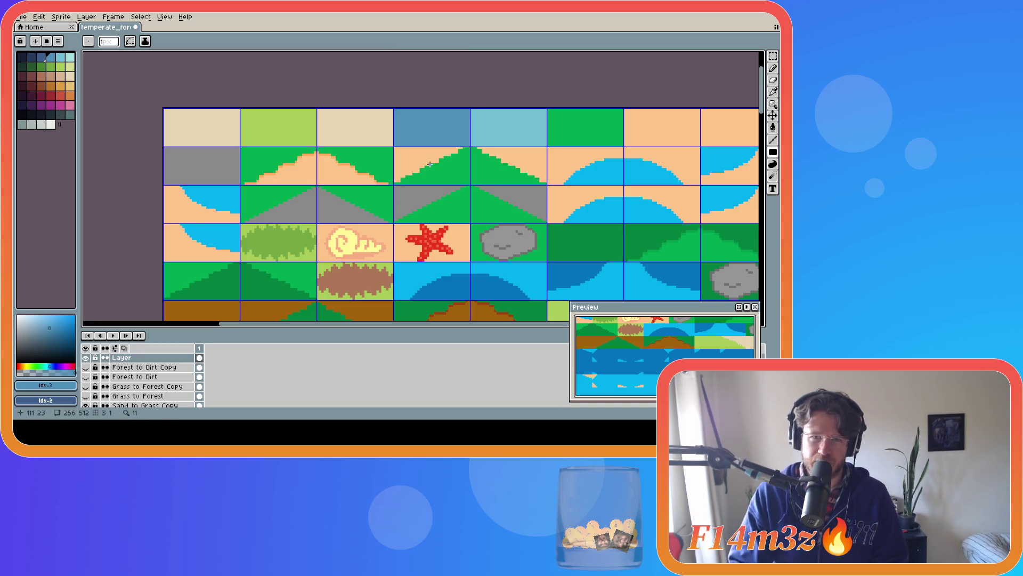
key("ctrl+z")
key("ctrl+z")
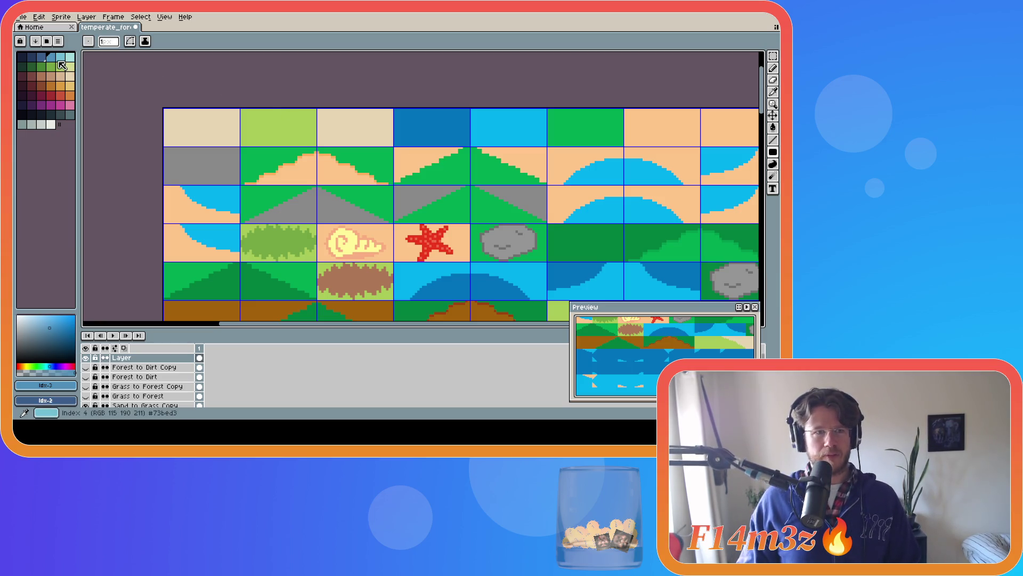
left_click_drag(470, 109, 545, 145)
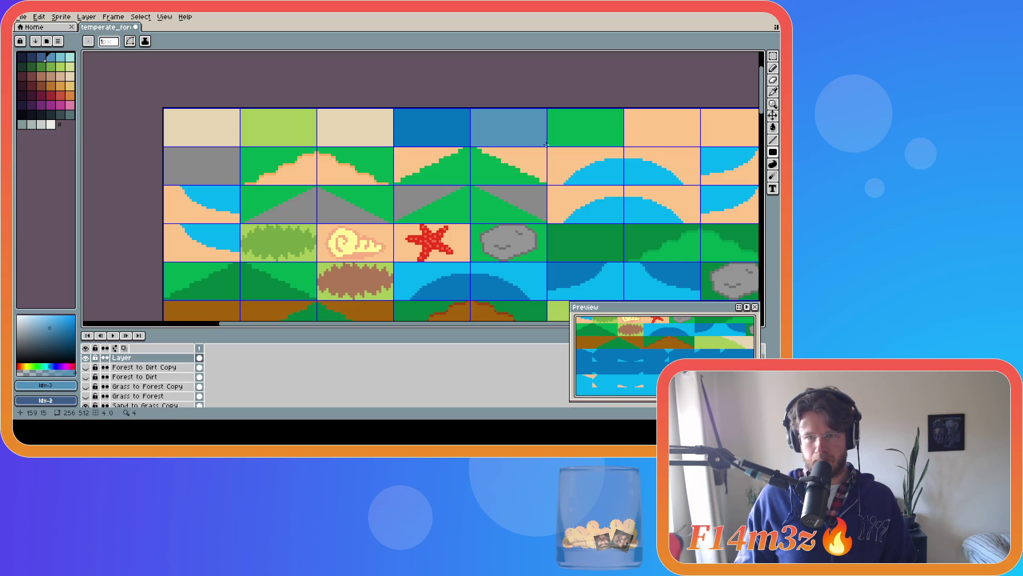
left_click(43, 59)
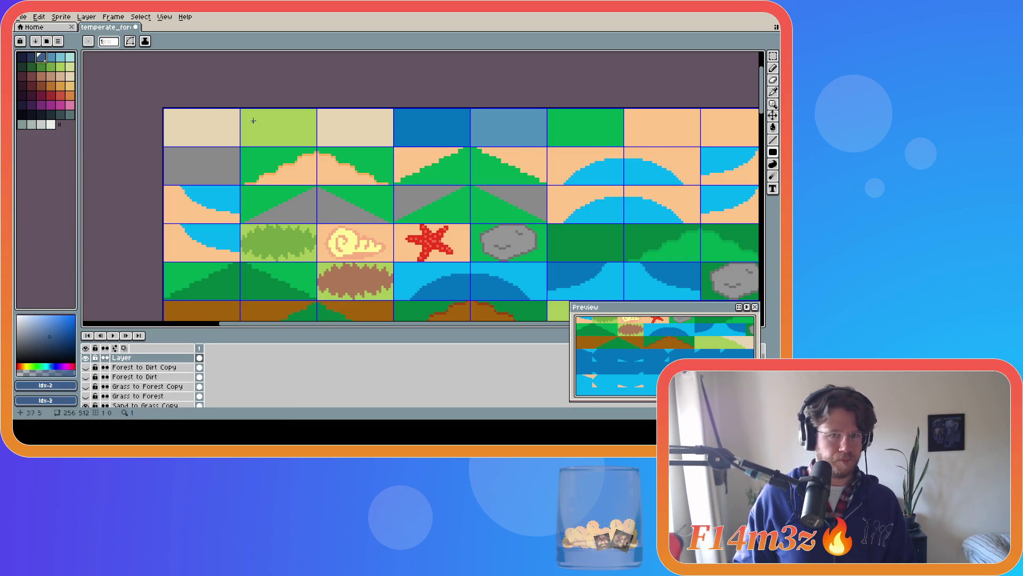
left_click_drag(395, 110, 471, 146)
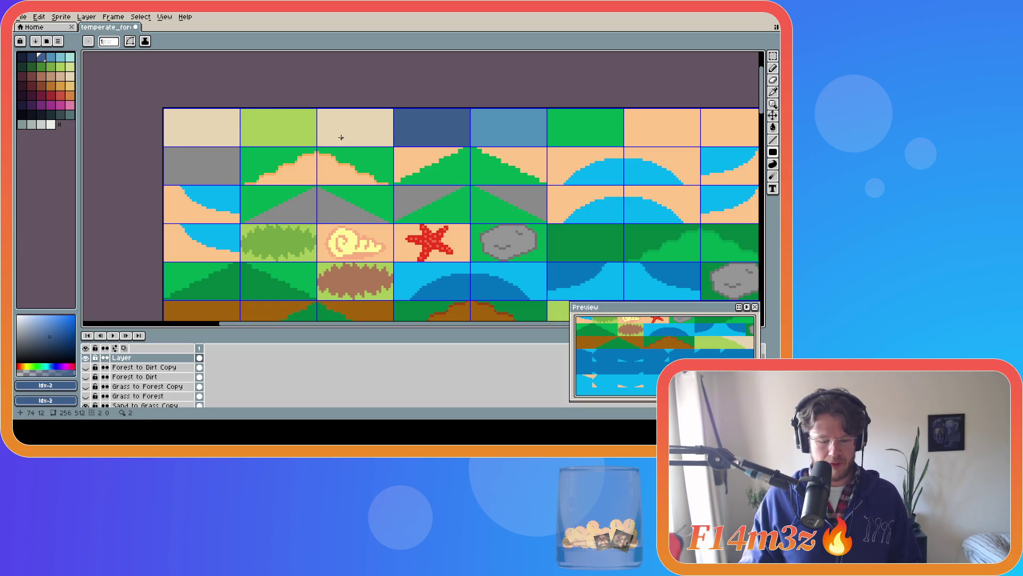
left_click(296, 115, "alt")
Flood-fill the green top-row tile light green and cover both peach tiles with pale beige.
key("g")
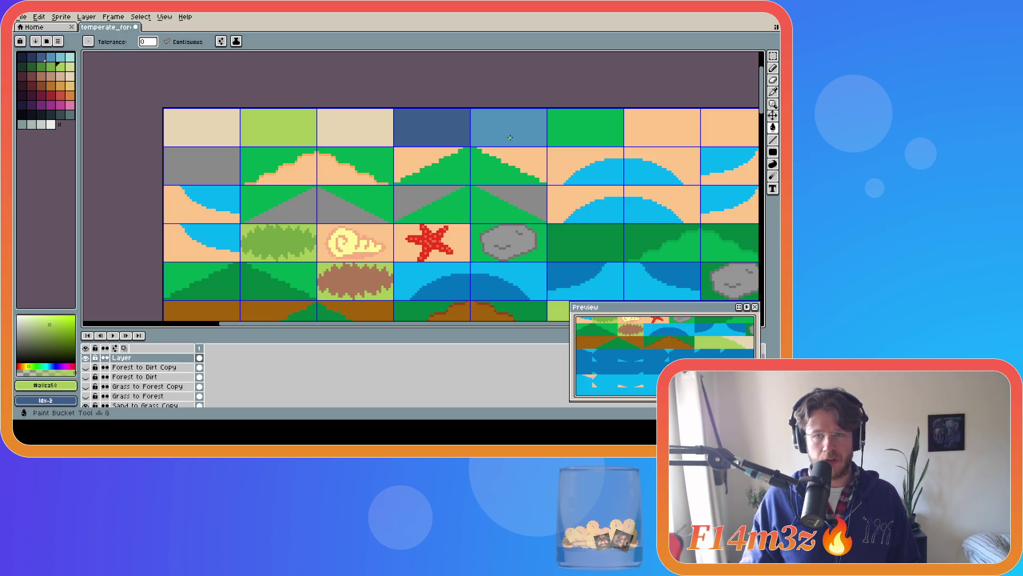
left_click(582, 135)
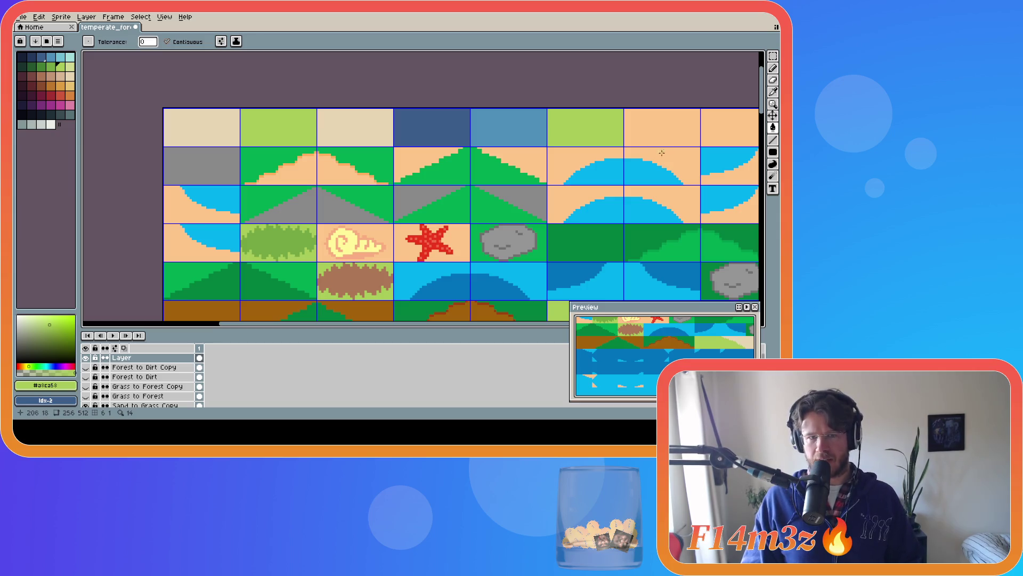
left_click(361, 131, "alt")
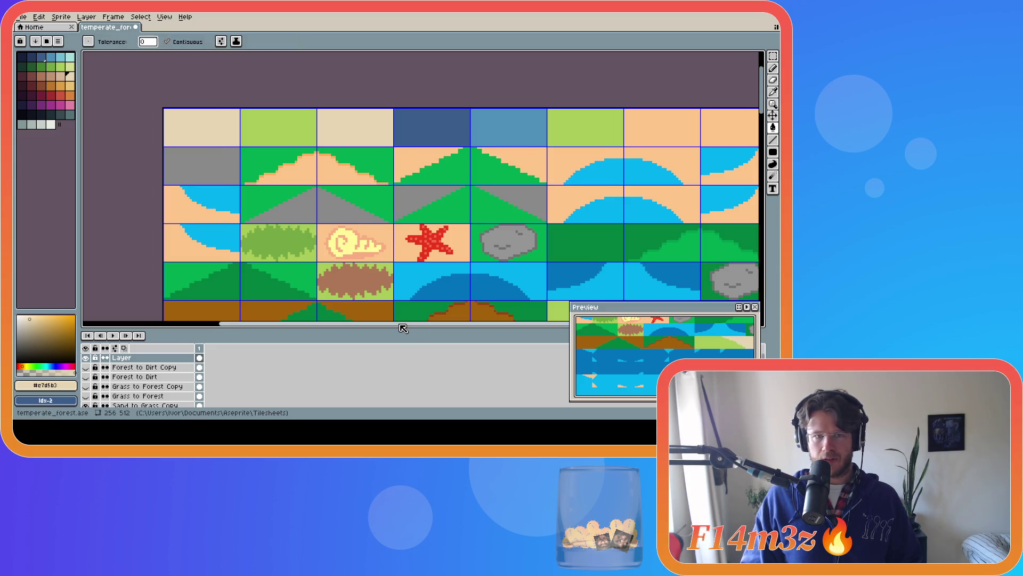
left_click_drag(403, 328, 457, 328)
left_click(527, 113)
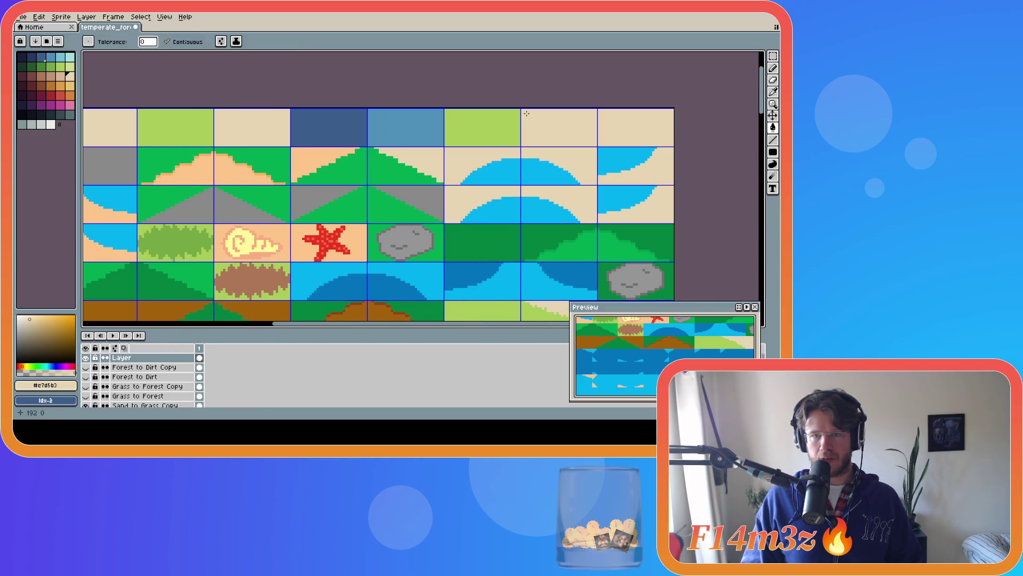
key("ctrl+z")
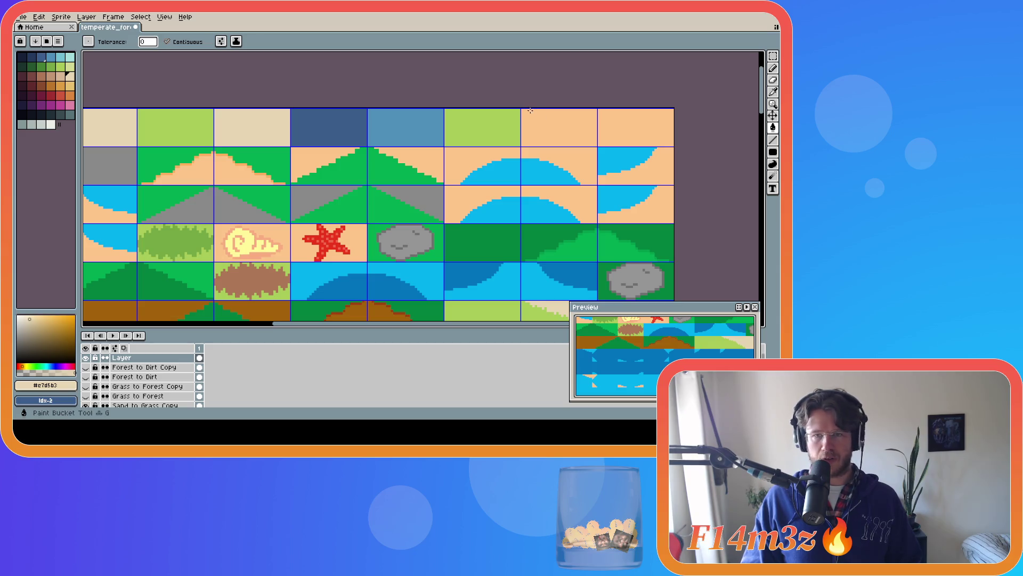
key("b")
mouse_move(521, 108)
left_mouse_down()
mouse_move(536, 121)
mouse_move(674, 146)
left_mouse_up()
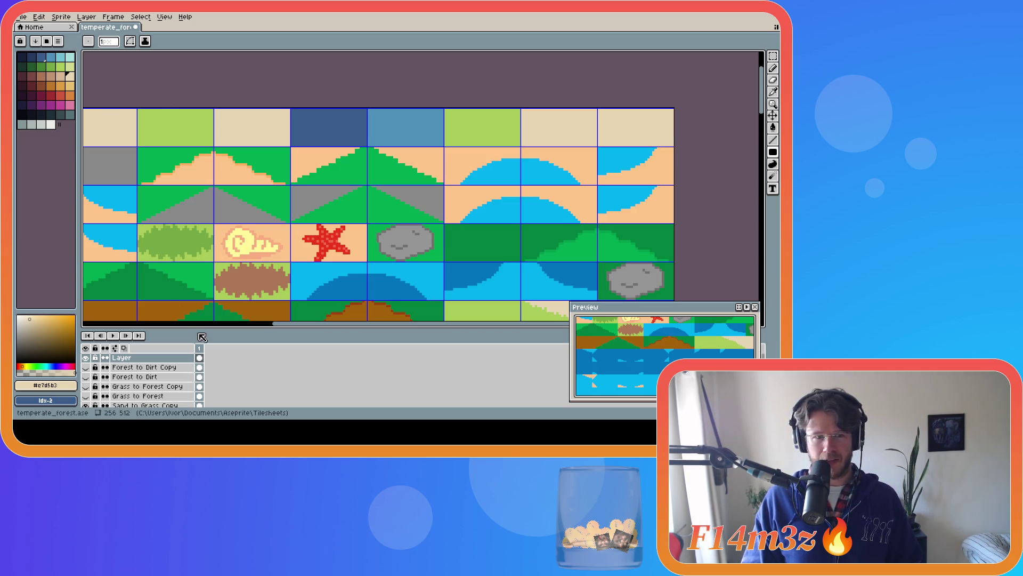
mouse_move(286, 324)
left_mouse_down()
mouse_move(256, 334)
mouse_move(267, 331)
left_mouse_up()
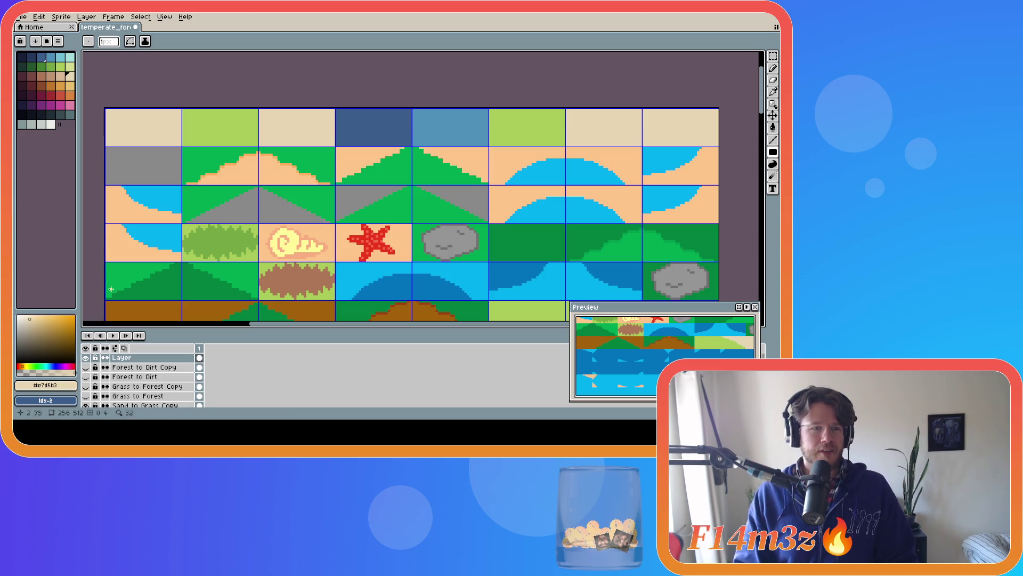
Hide Sand to Grass, Grass to Forest and Layer 2, leaving only Layer 1's water sheet visible.
scroll(105, 383, "down", 2)
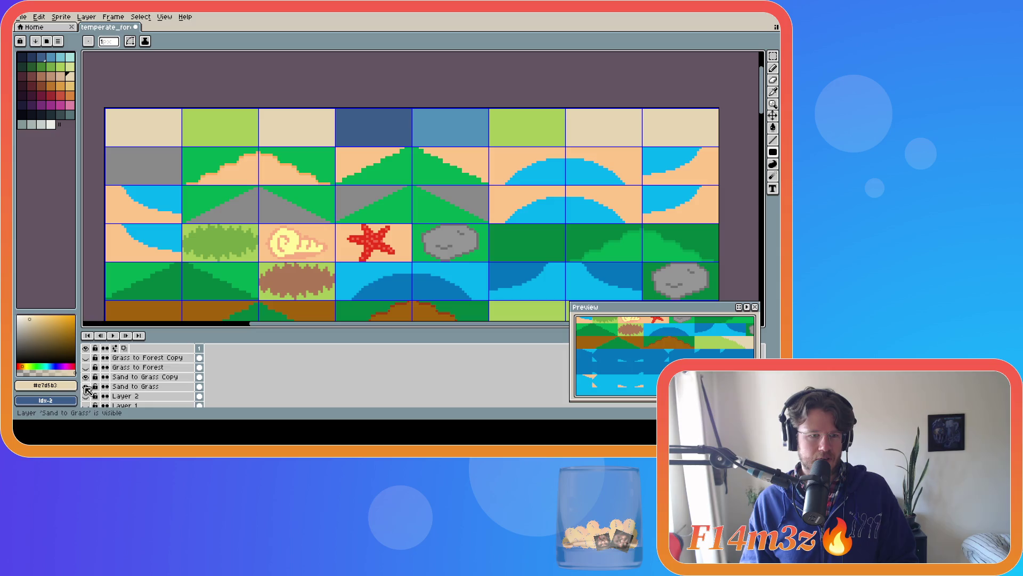
left_click(87, 389)
scroll(128, 373, "down", 1)
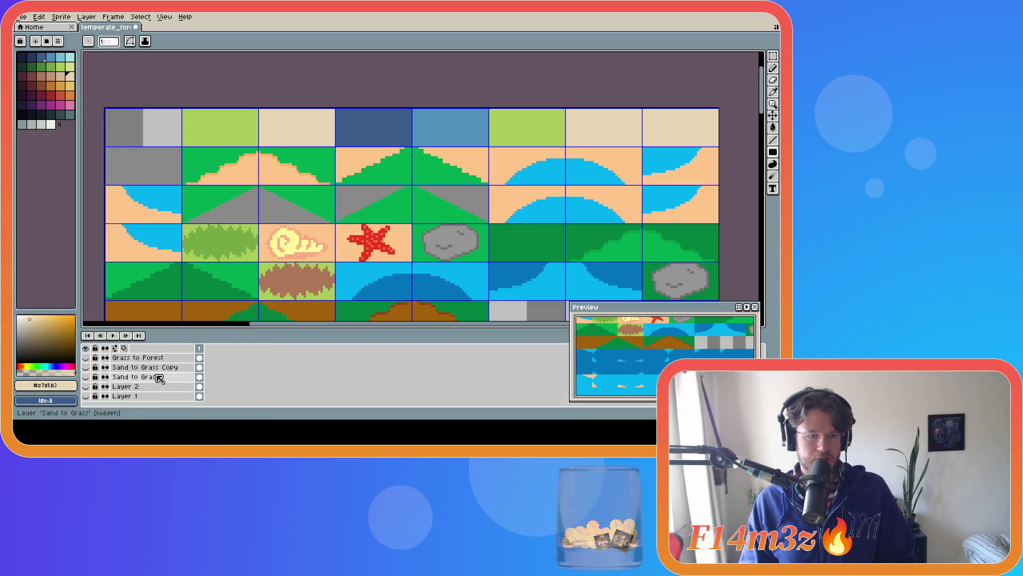
left_click(85, 387)
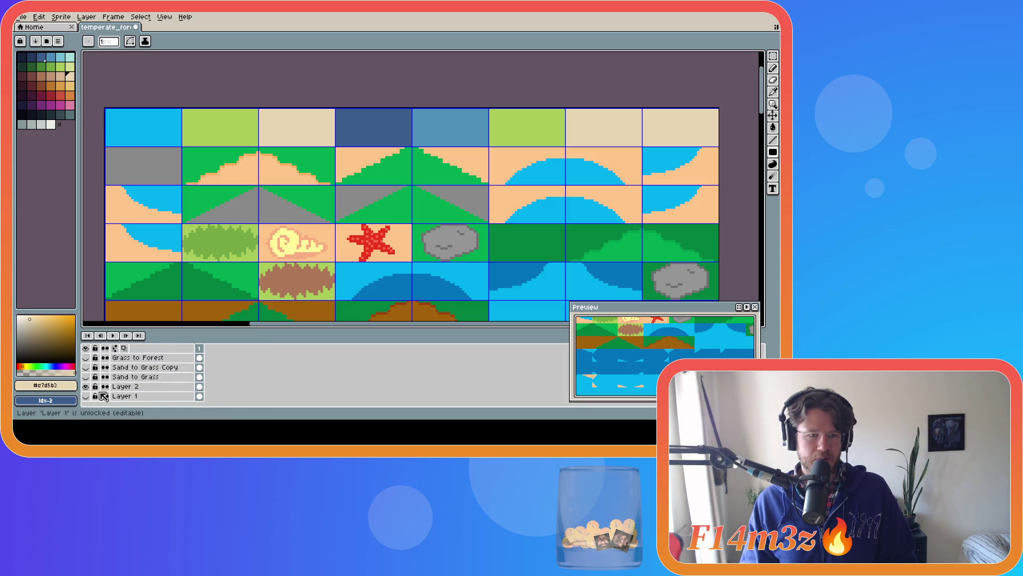
scroll(128, 375, "up", 2)
left_click(86, 359)
scroll(160, 365, "down", 2)
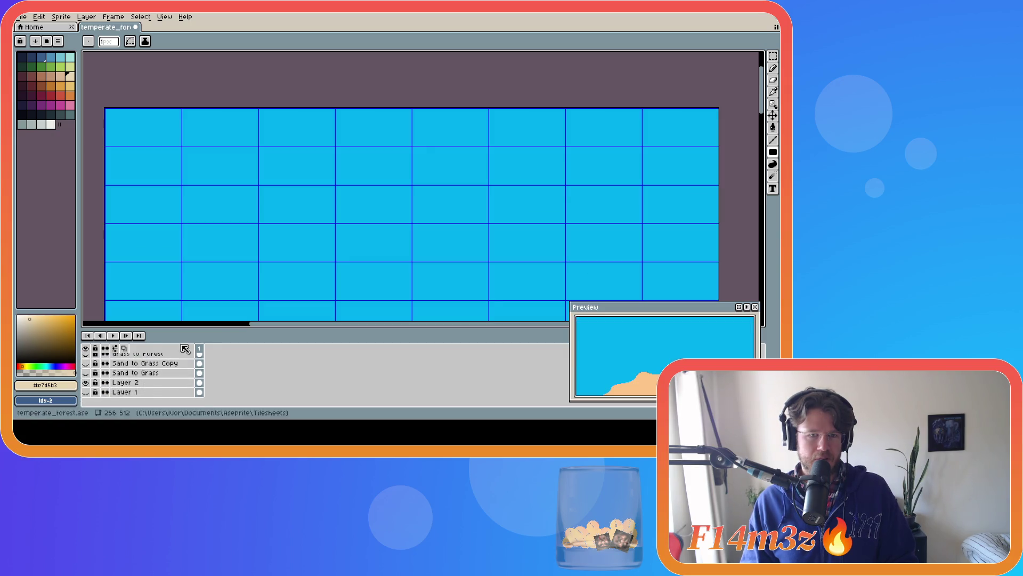
scroll(285, 273, "down", 3)
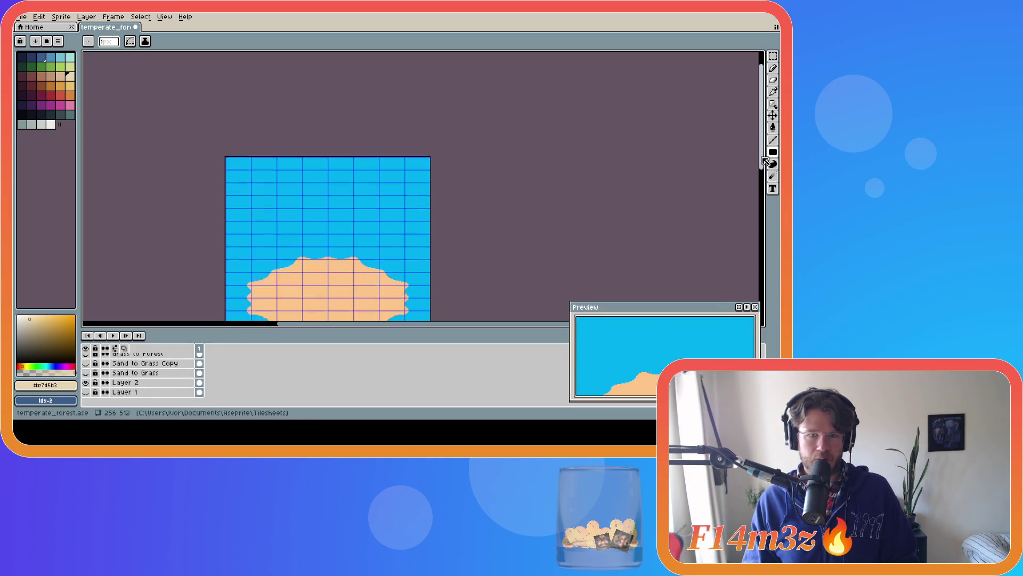
left_click_drag(765, 157, 747, 210)
left_click(86, 382)
left_click(86, 391)
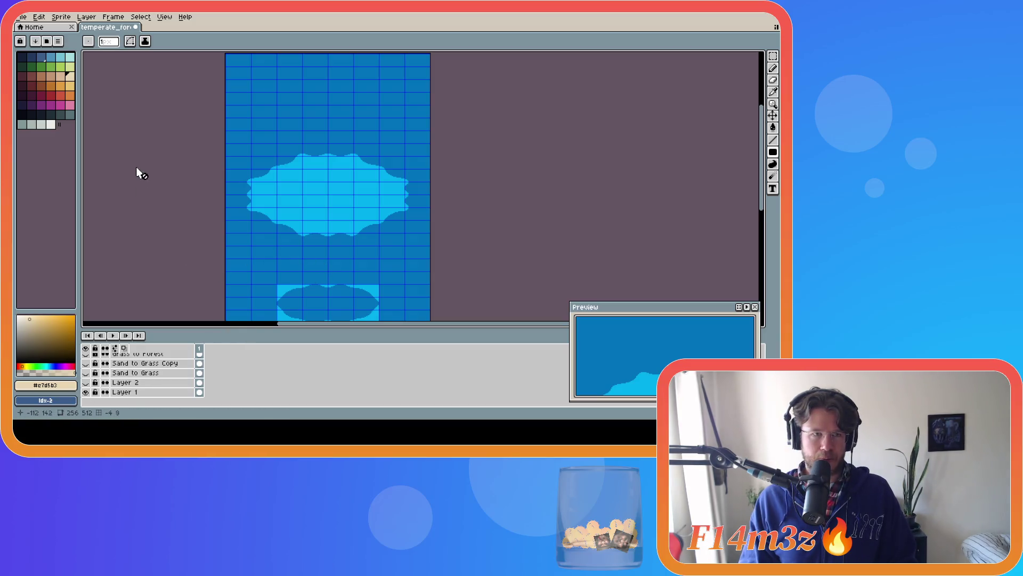
left_click(41, 57)
Rename Layer 1 to 'Deep to Shallow'.
key("g")
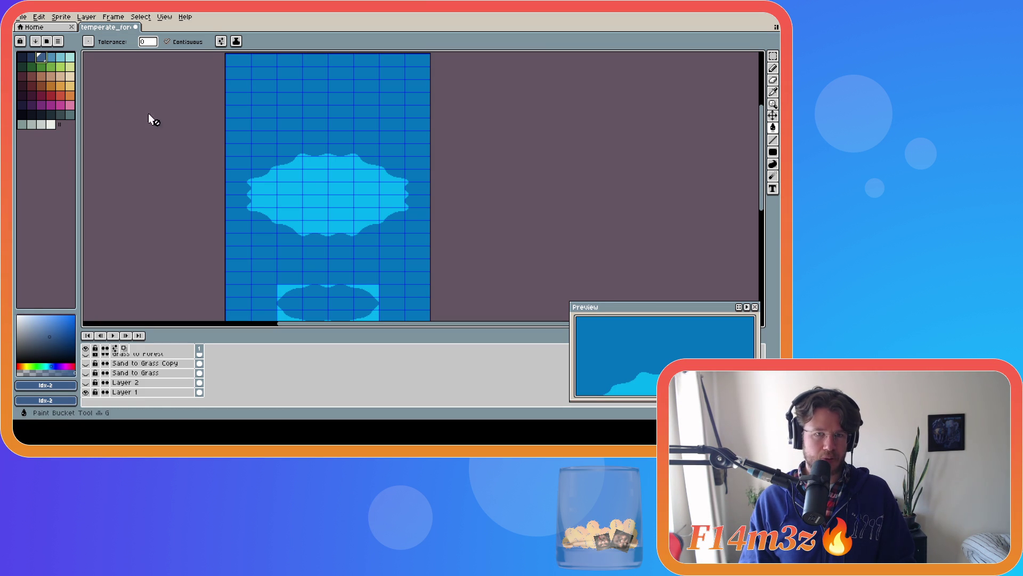
key("alt+Down")
double_click(128, 392)
type("Deep to Shallow")
key("Return")
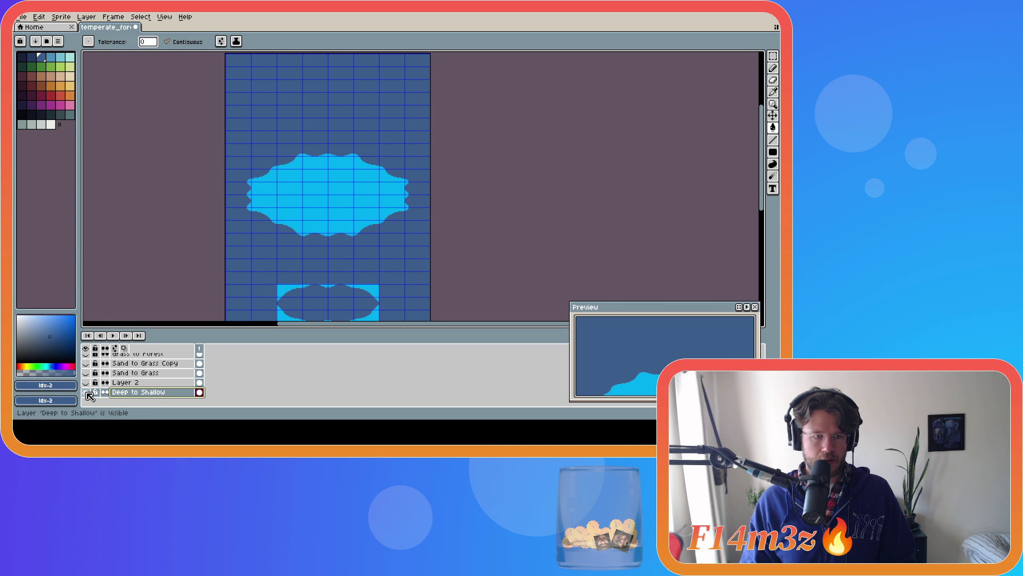
Hide Deep to Shallow and flood-fill Layer 2's bright cyan water steel blue.
left_click(87, 392)
left_click(85, 382)
left_click(151, 383)
left_click(51, 56)
left_click(328, 125)
scroll(332, 235, "down", 3)
Fill Layer 2's three peach sand shapes light cream and save the file.
left_click(69, 76)
left_click(320, 128)
left_click(334, 257)
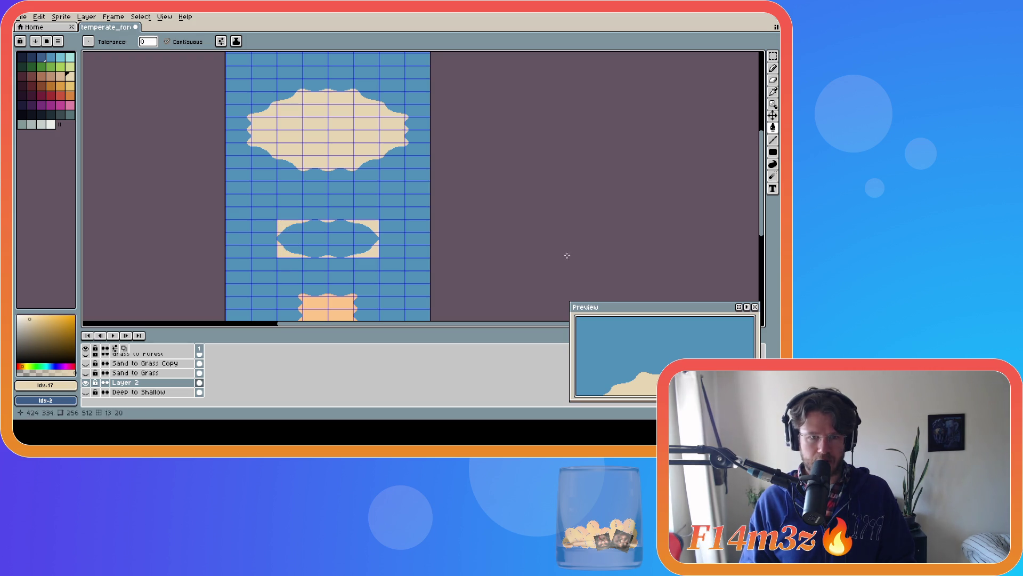
scroll(319, 255, "down", 2)
left_click(316, 276)
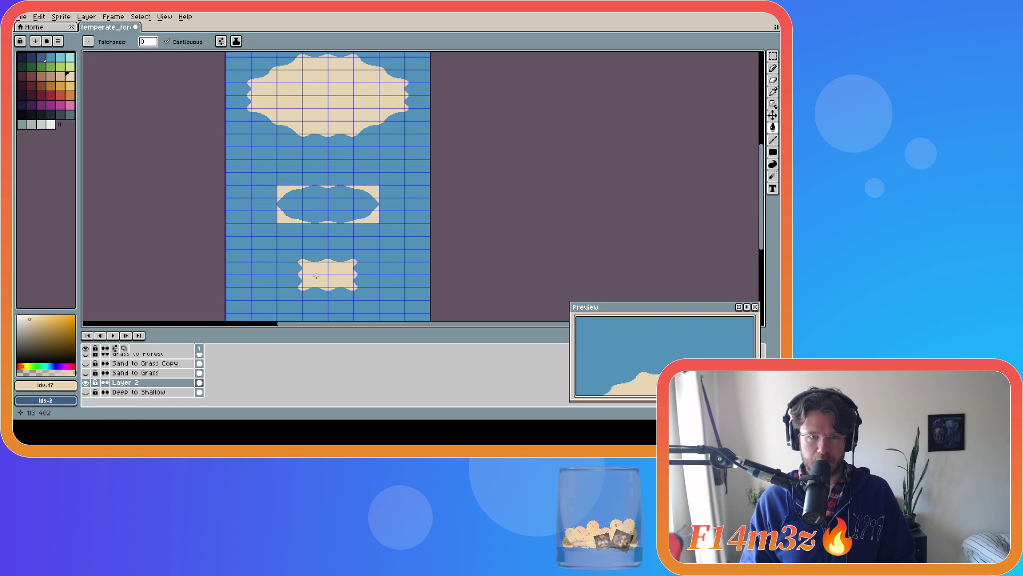
key("ctrl+s")
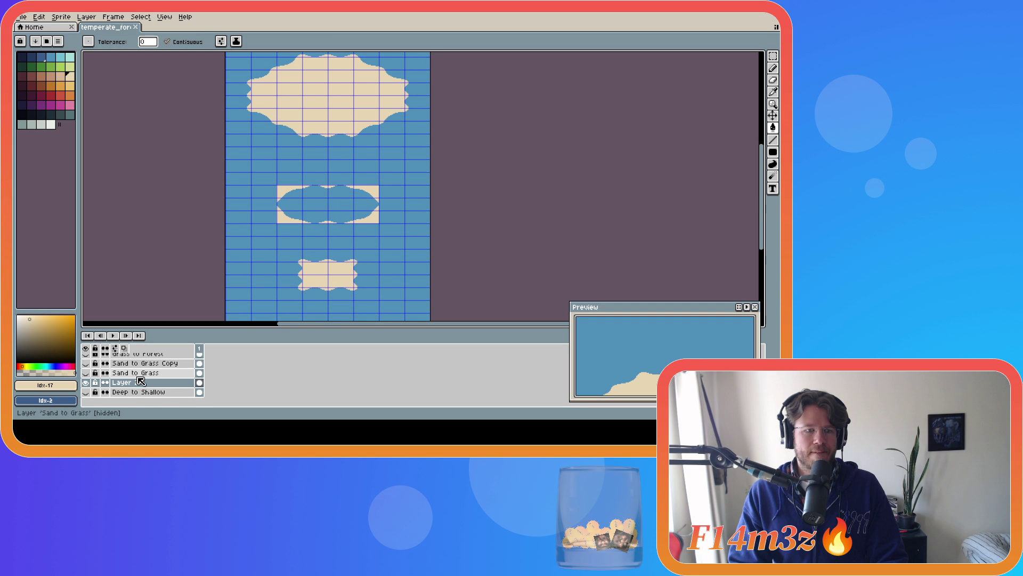
Rename Layer 2 to 'Shalow to Sand' and hide it.
double_click(126, 383)
type("Shalow to Sand")
key("Return")
left_click(86, 392)
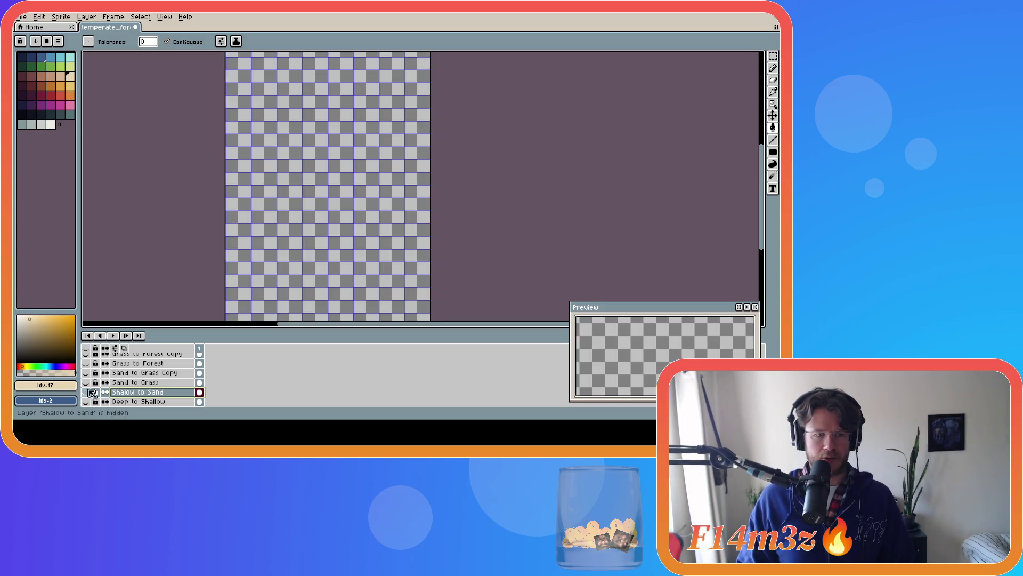
Toggle the Sand to Grass Copy layer's visibility to compare it with the canvas.
left_click(86, 383)
left_click(85, 373)
left_click(86, 373)
left_click(86, 373)
scroll(766, 199, "up", 4)
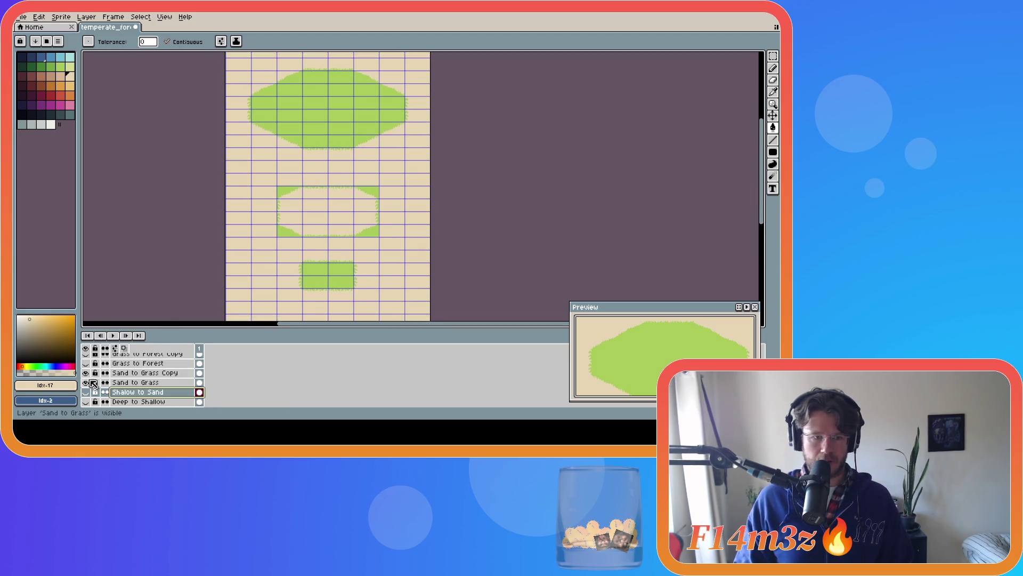
Hide the other reference layers, check the old Sand to Grass layer alone, then delete it.
left_click(86, 383)
left_click(86, 392)
left_click(86, 401)
left_click(86, 373)
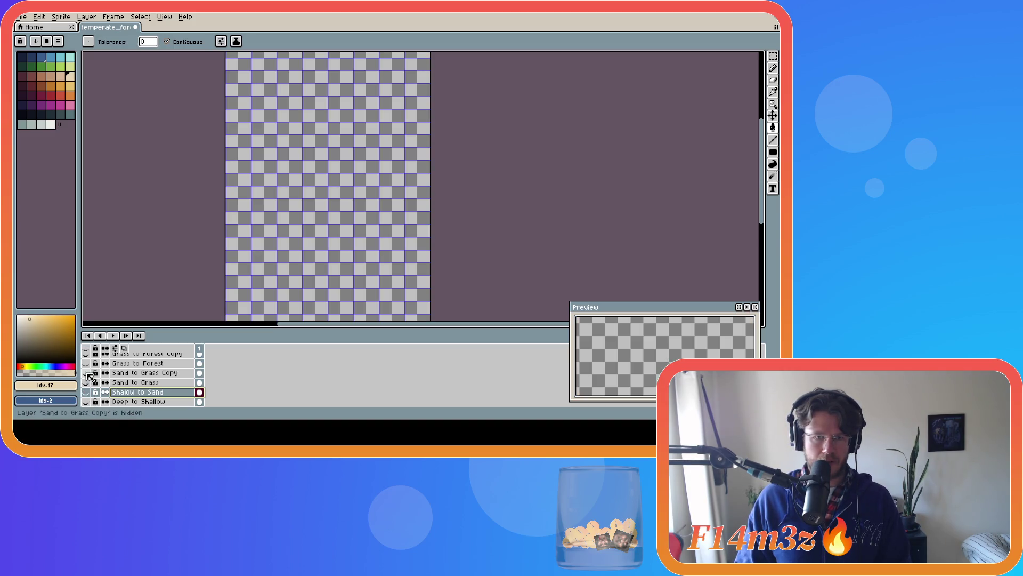
left_click(86, 383)
left_click(87, 383)
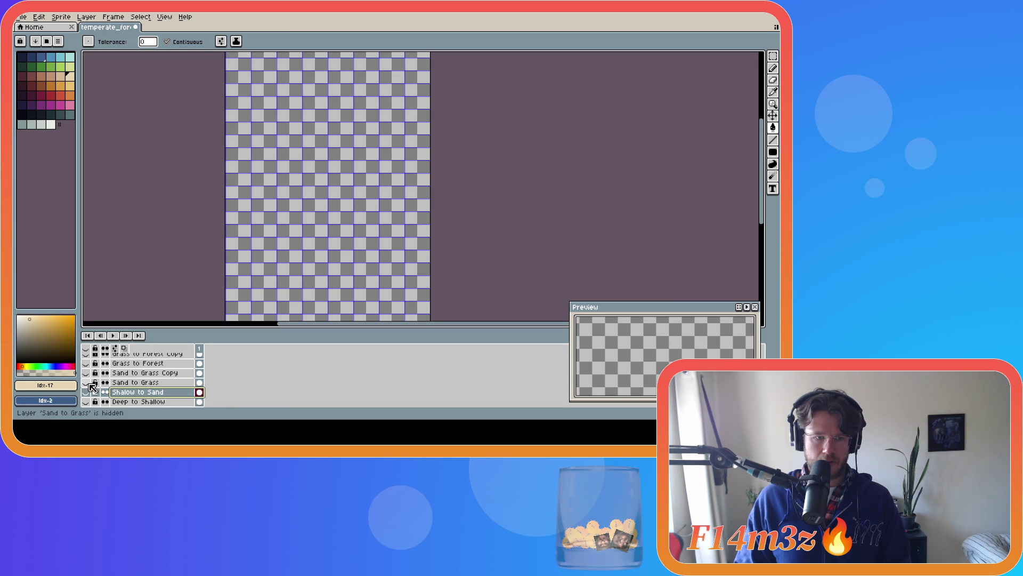
left_click(154, 383)
key("Delete")
Compare the Grass to Forest layers' contents and delete the old Grass to Forest layer.
left_click(87, 373)
scroll(89, 376, "up", 1)
left_click(85, 383)
left_click(85, 363)
left_click(86, 373)
left_click(146, 373)
key("Delete")
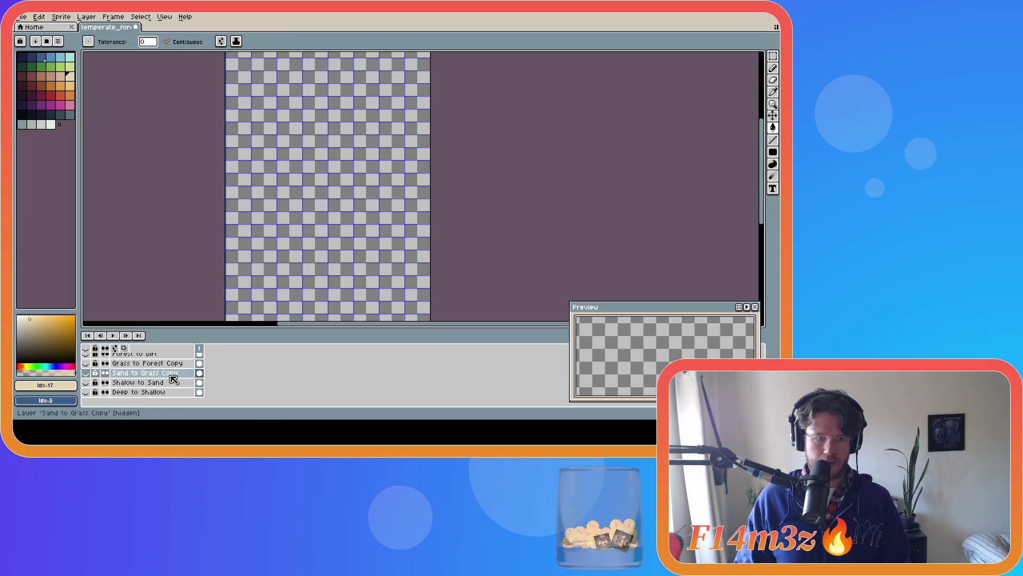
Rename 'Sand to Grass Copy' to 'Sand to Grass' in Layer Properties.
double_click(169, 373)
left_click(421, 204)
key("BackSpace")
key("BackSpace")
key("BackSpace")
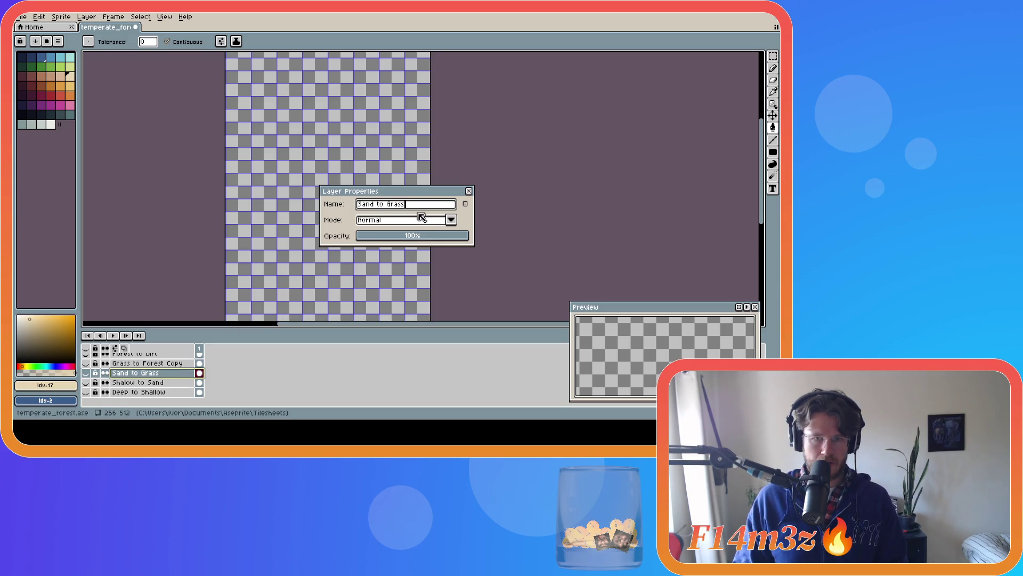
key("Return")
Rename 'Grass to Forest Copy' to 'Grass to Forest' in Layer Properties.
left_click(169, 364)
double_click(169, 364)
left_click(421, 204)
key("BackSpace")
key("BackSpace")
key("BackSpace")
key("Return")
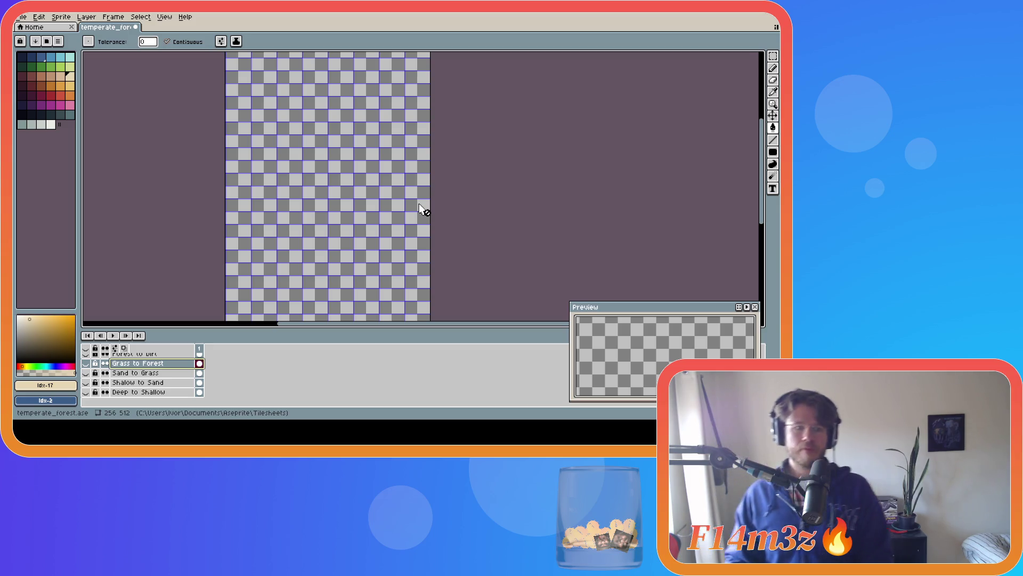
Check the old Forest to Dirt layer's contents and delete it.
scroll(324, 130, "down", 1)
scroll(315, 137, "up", 1)
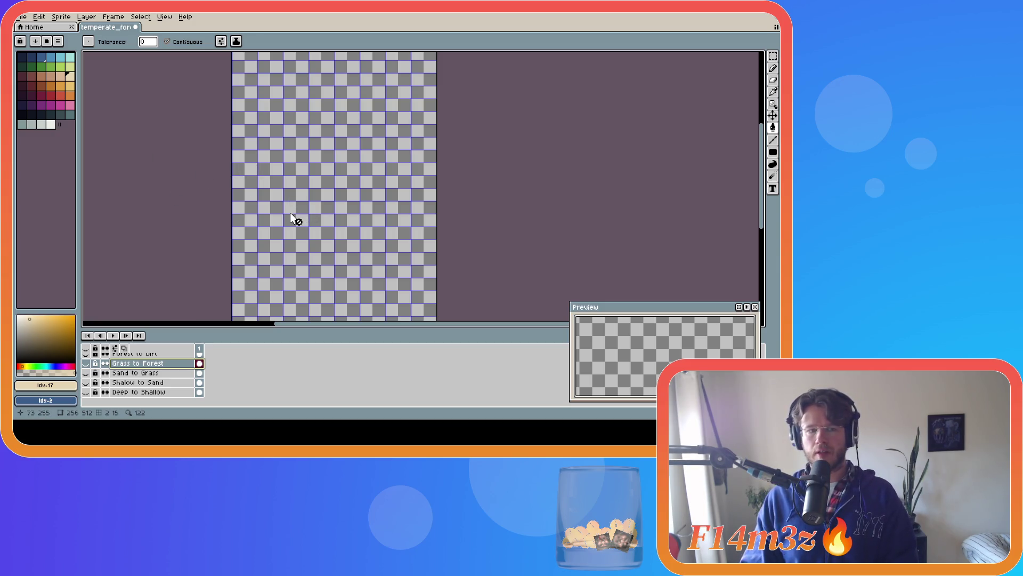
scroll(169, 381, "up", 2)
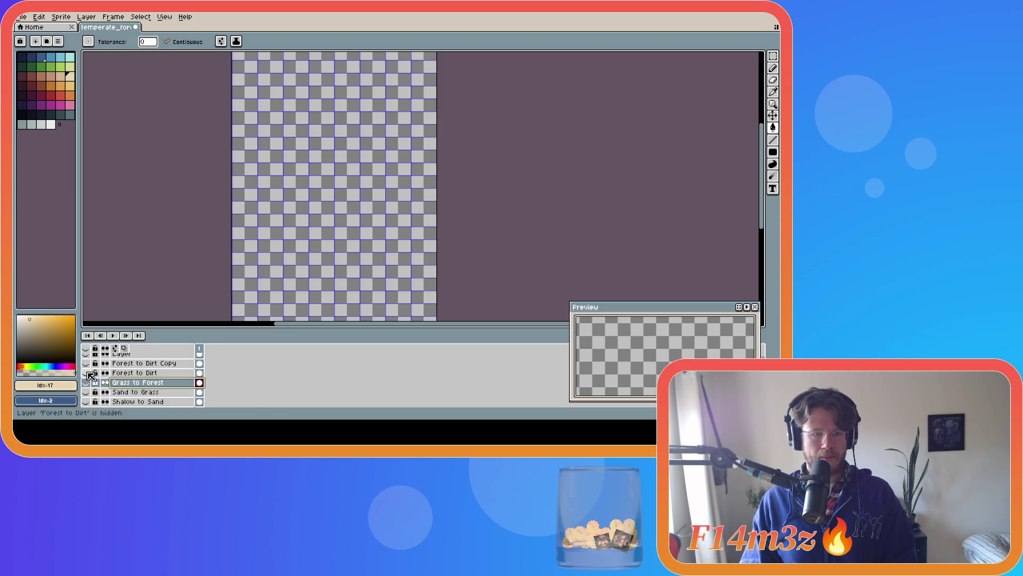
left_click(87, 373)
left_click(86, 373)
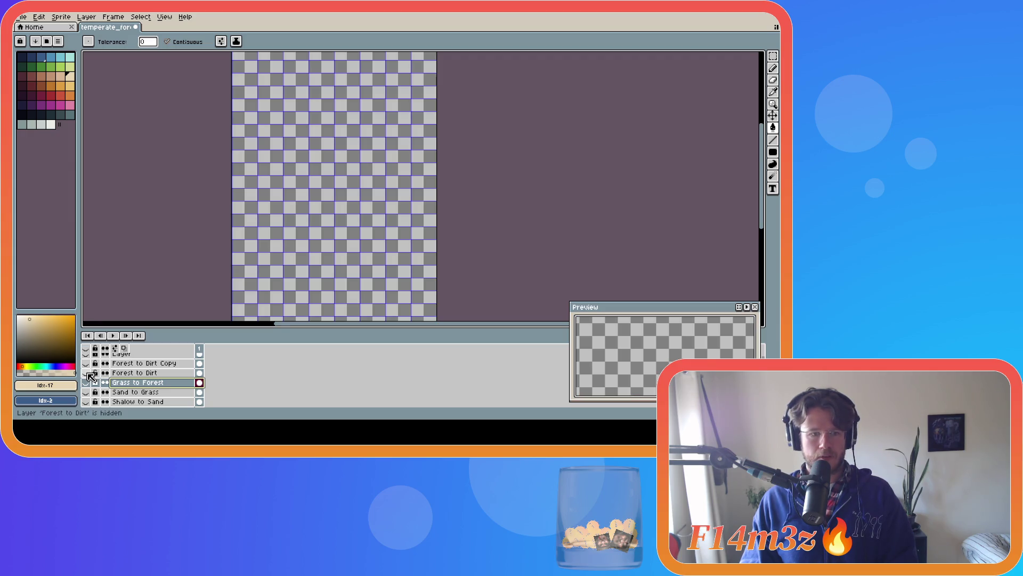
left_click(125, 374)
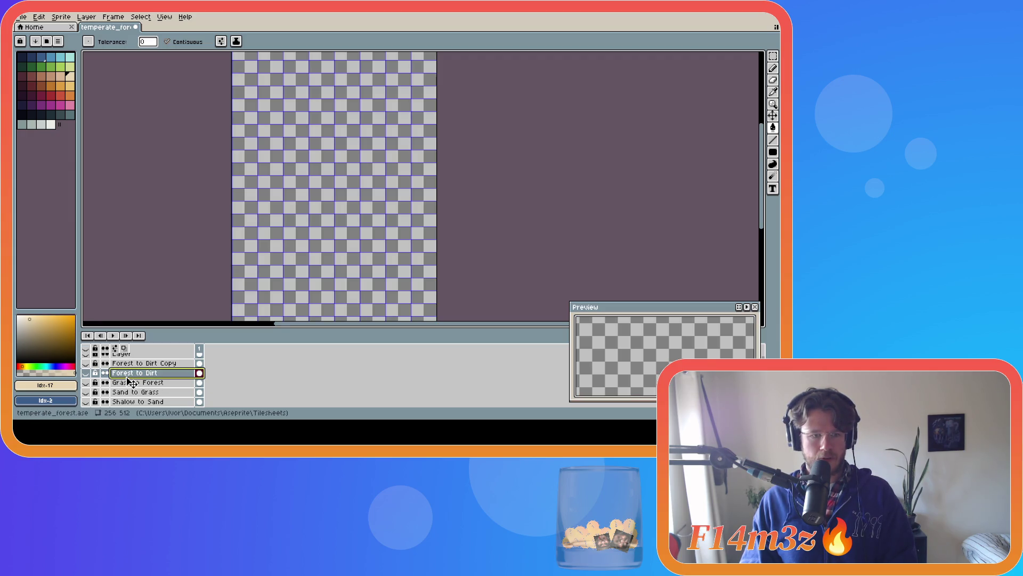
key("Delete")
Compare the Forest to Dirt Copy layer, then make the main 'Layer' tileset visible.
left_click(86, 364)
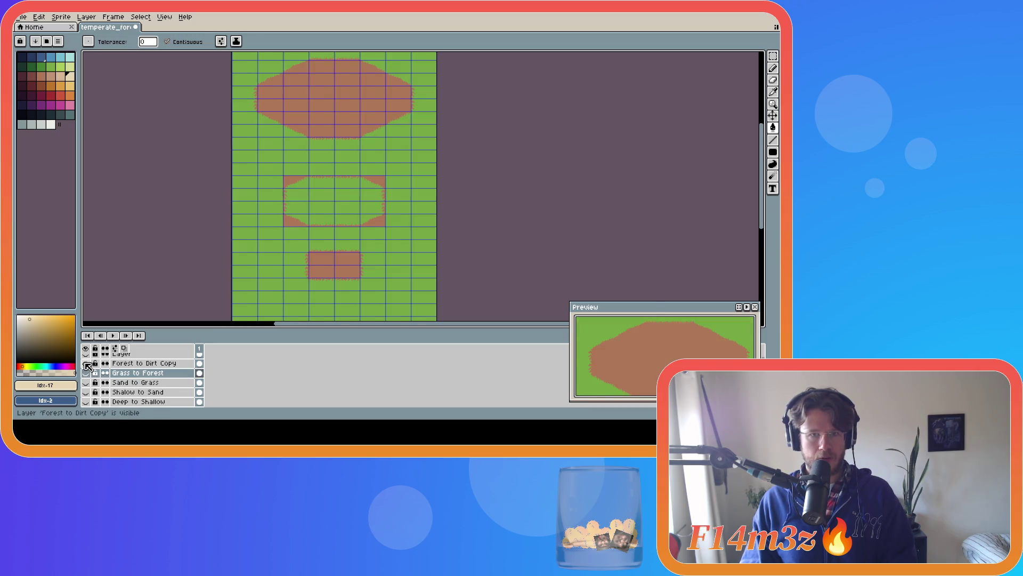
left_click(86, 364)
scroll(88, 365, "up", 1)
left_click(86, 358)
left_click(86, 358)
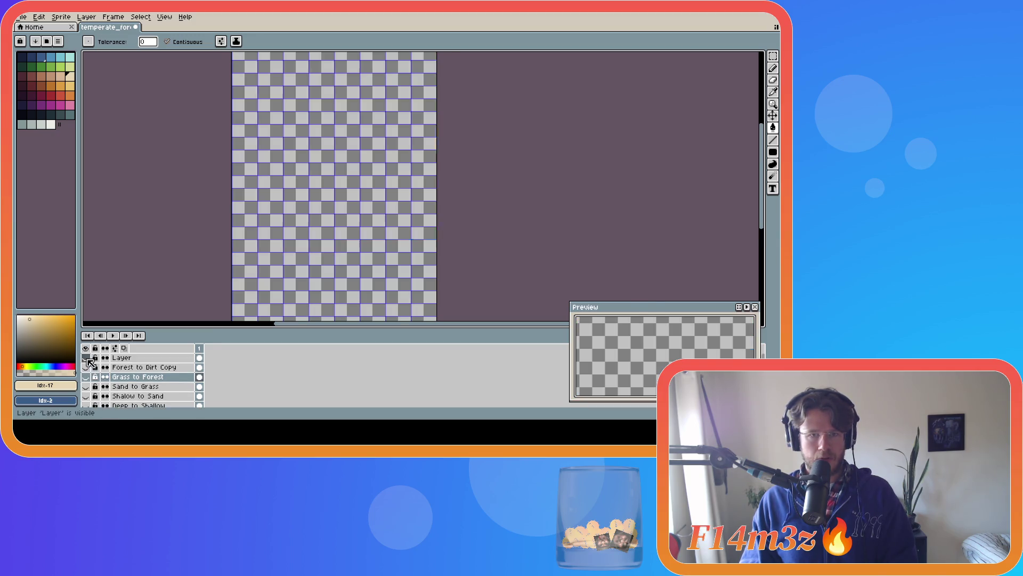
left_click(86, 358)
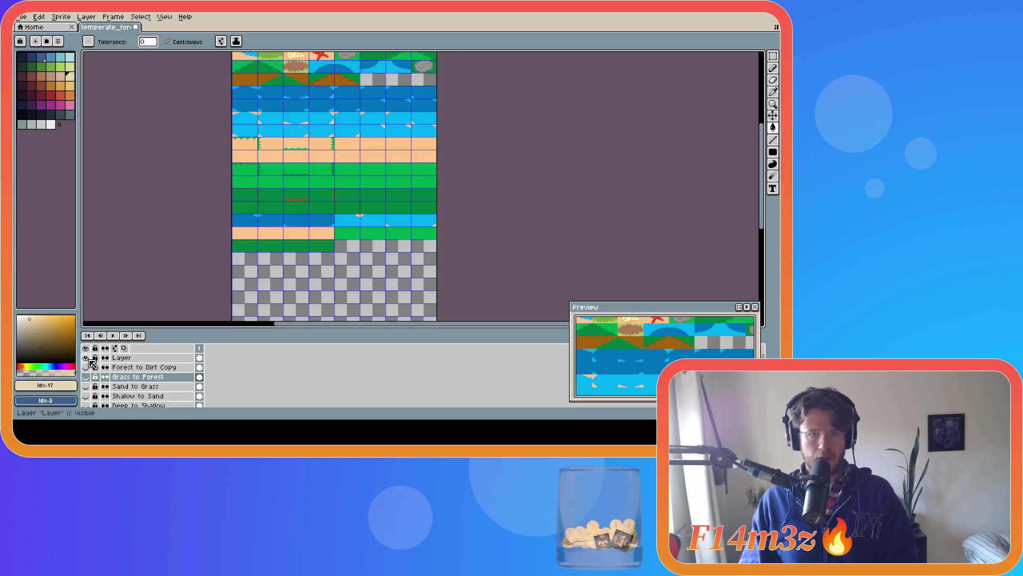
scroll(446, 255, "up", 3)
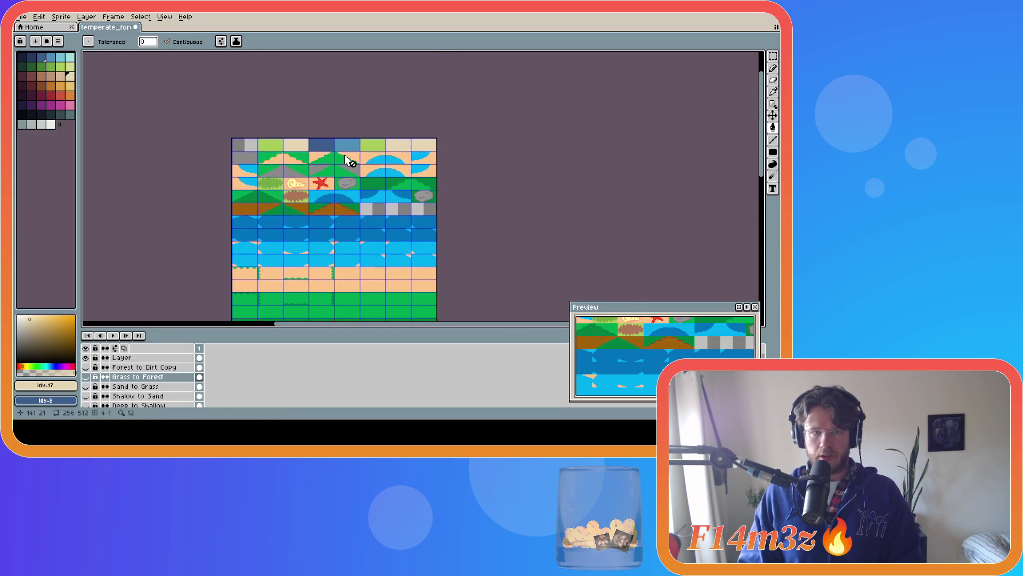
scroll(254, 158, "up", 2)
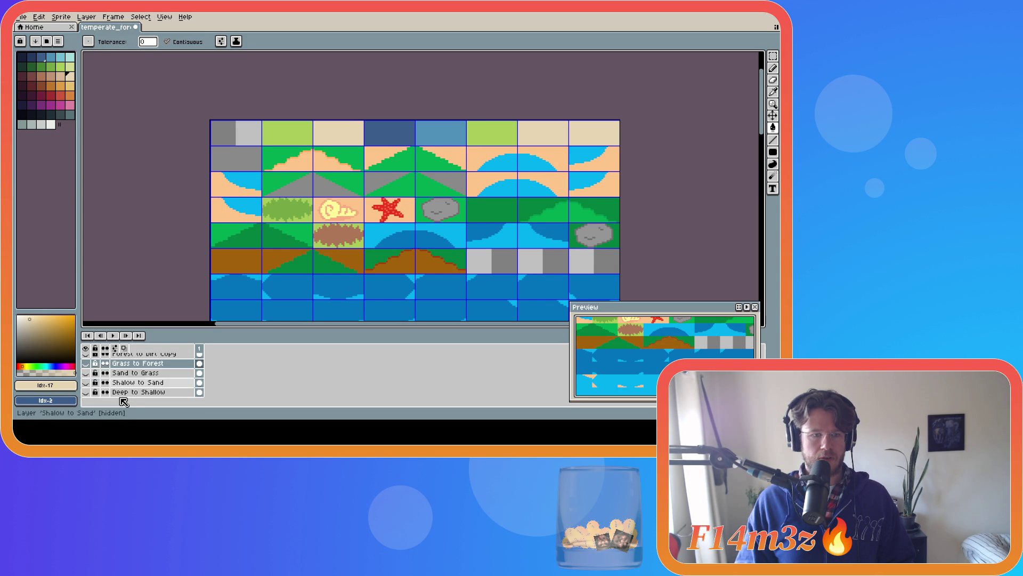
Drag 'Layer' below Deep to Shallow to the bottom, then show Sand to Grass.
mouse_move(111, 361)
left_mouse_down()
mouse_move(139, 369)
mouse_move(138, 405)
mouse_move(147, 406)
left_mouse_up()
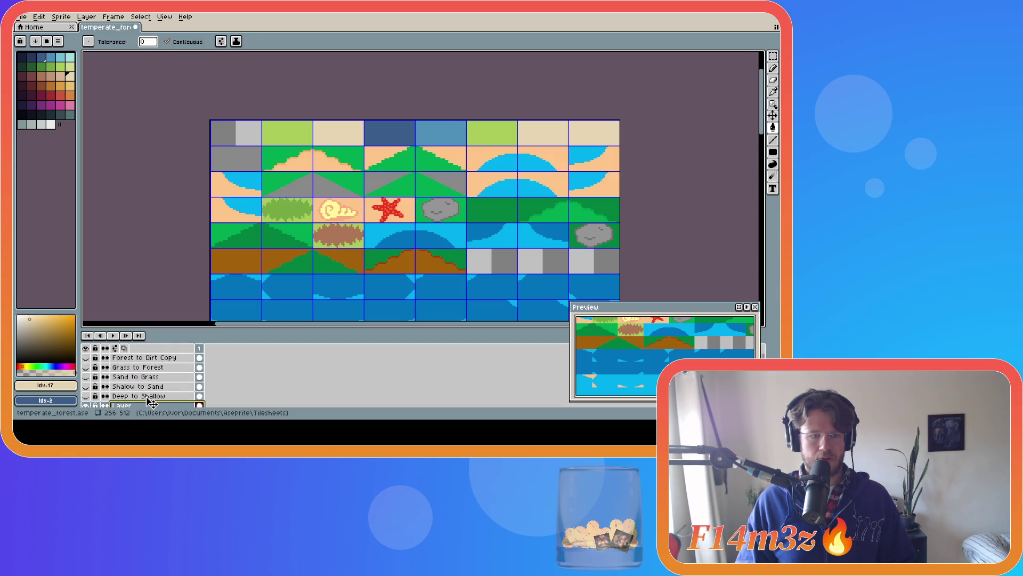
left_click(85, 377)
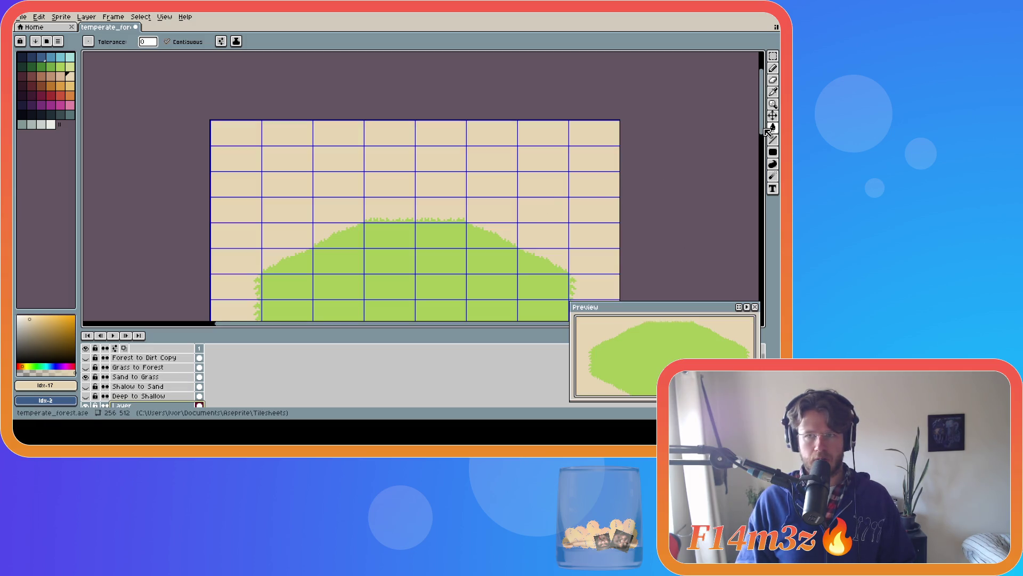
left_click_drag(763, 134, 761, 134)
left_click_drag(77, 120, 79, 120)
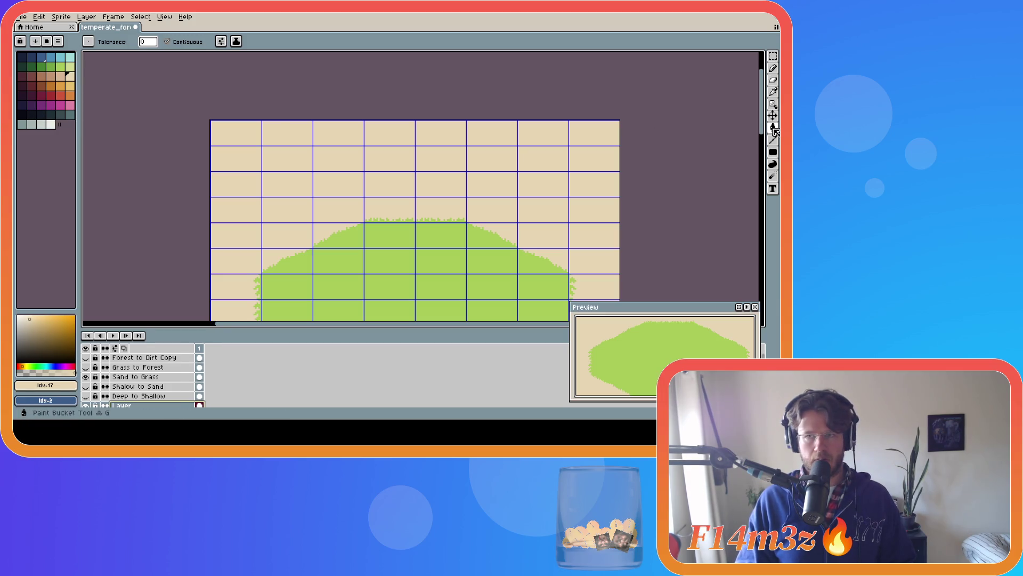
left_click_drag(762, 132, 766, 163)
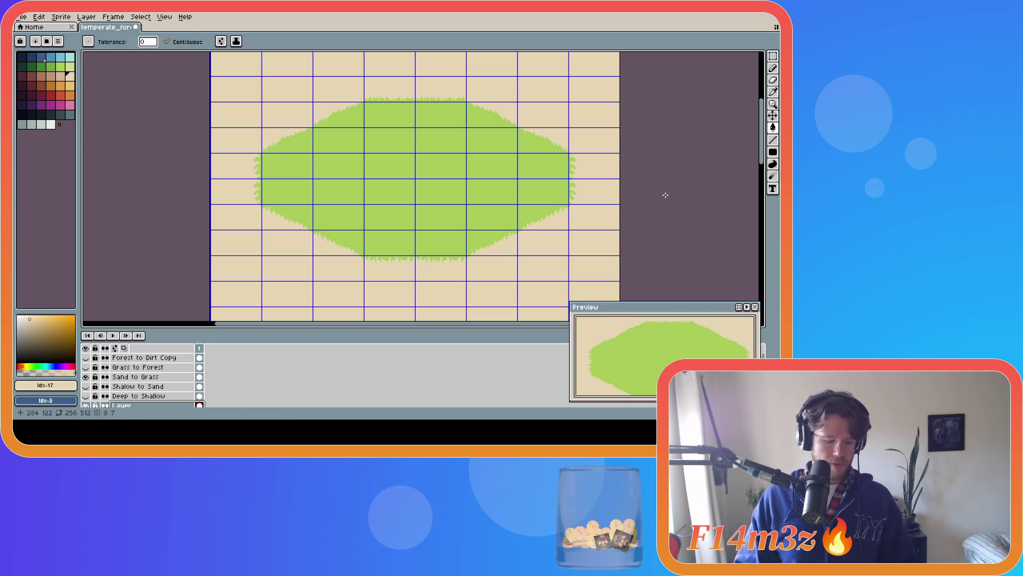
Try rectangular selections below the grass shape on the Sand to Grass layer, then clear them.
key("m")
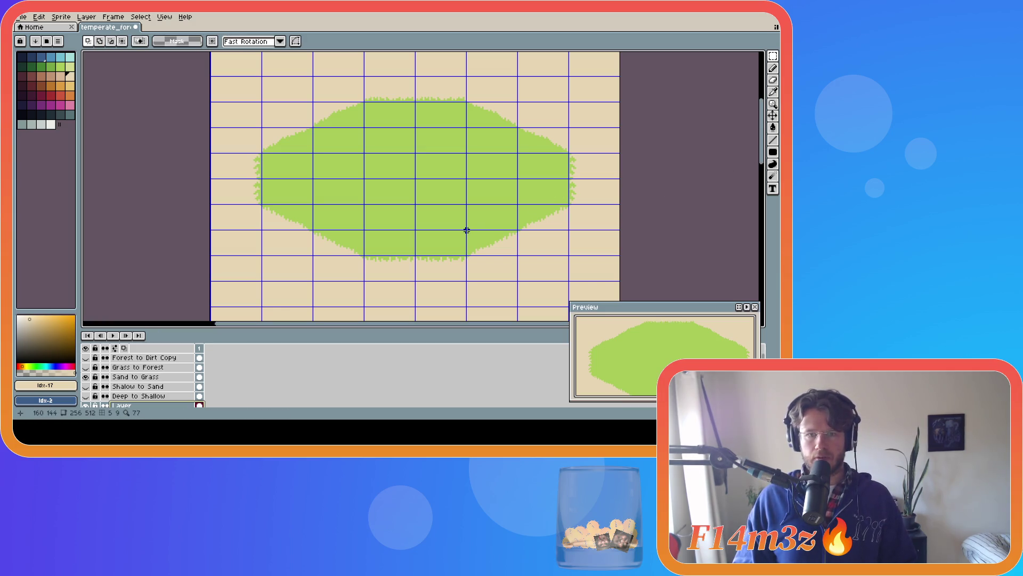
left_click_drag(477, 238, 518, 255)
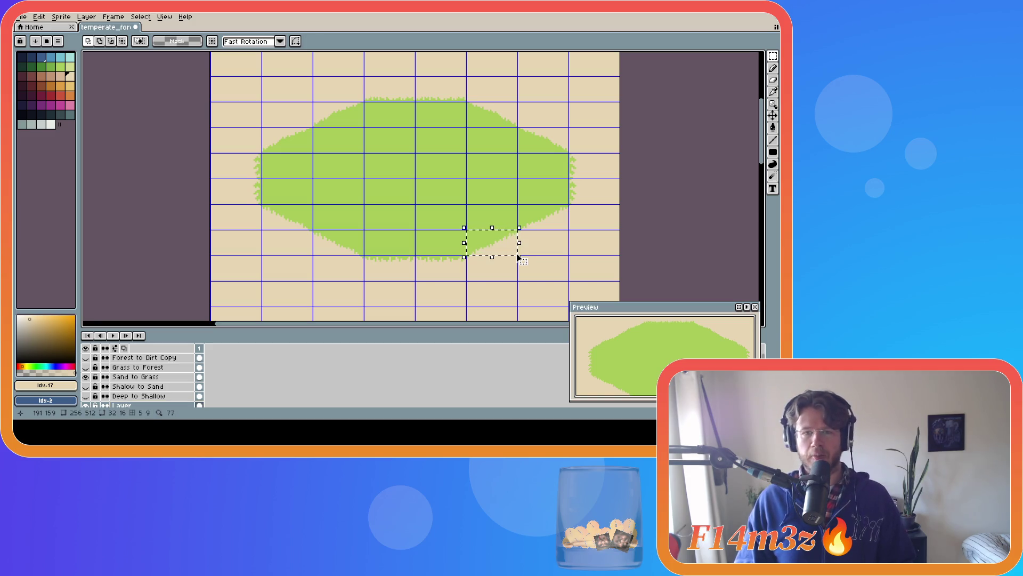
left_click(681, 216)
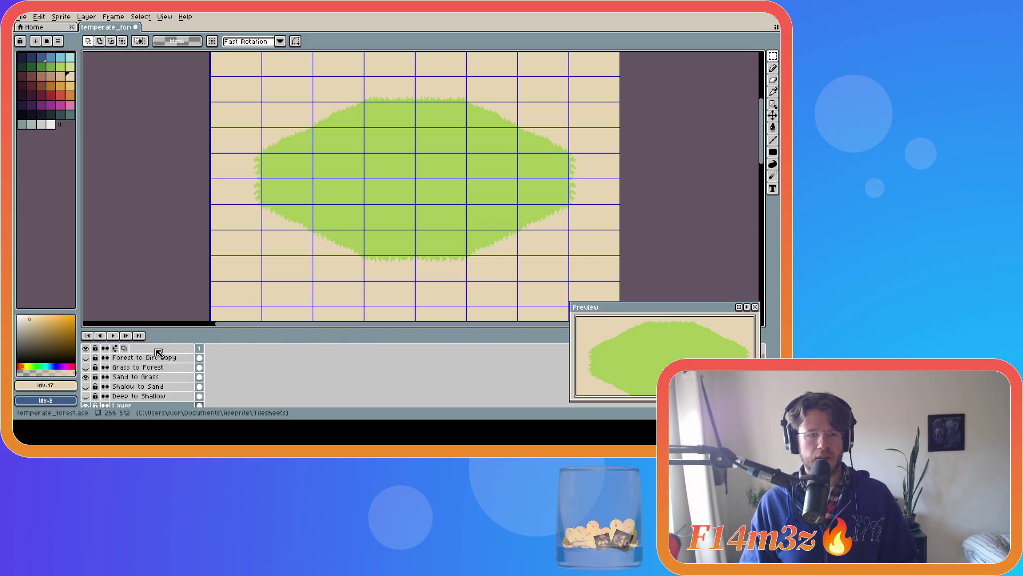
left_click(86, 377)
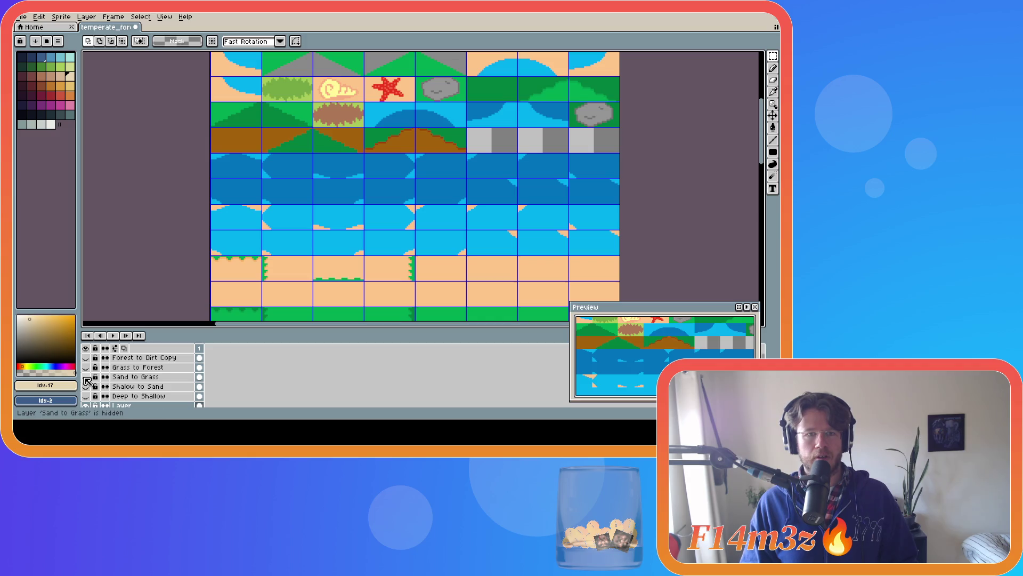
scroll(484, 268, "up", 2)
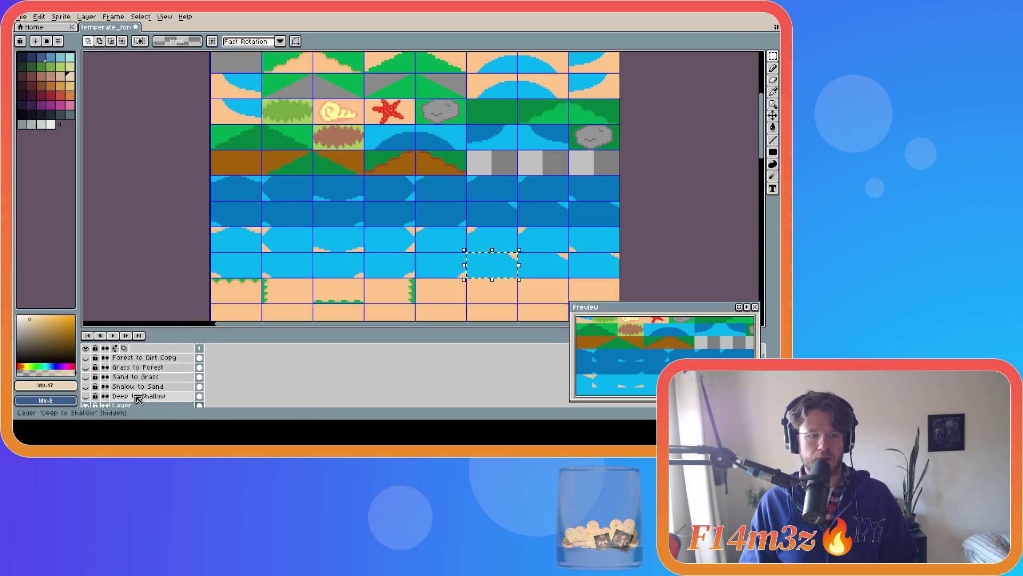
left_click(85, 376)
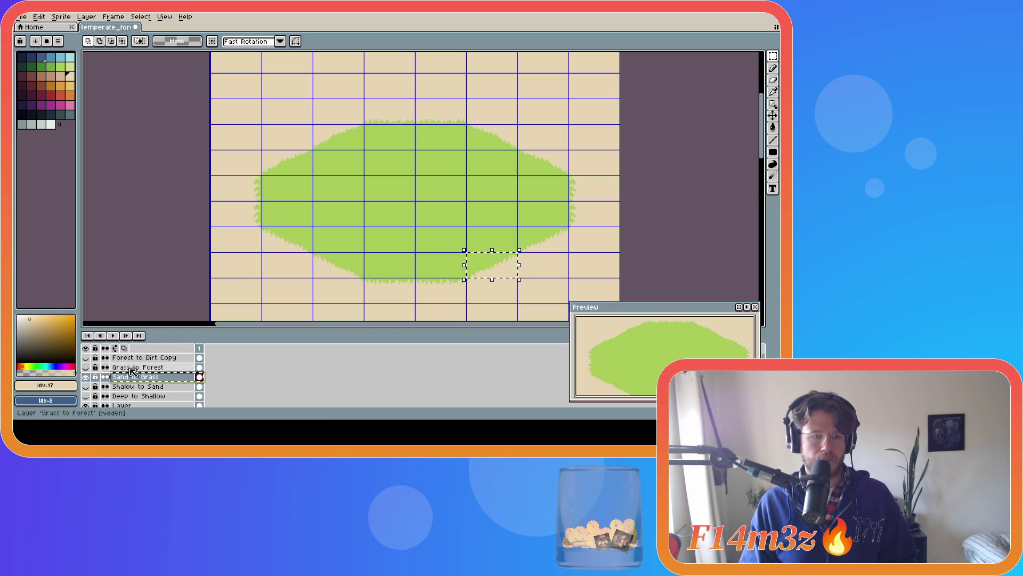
left_click(168, 247)
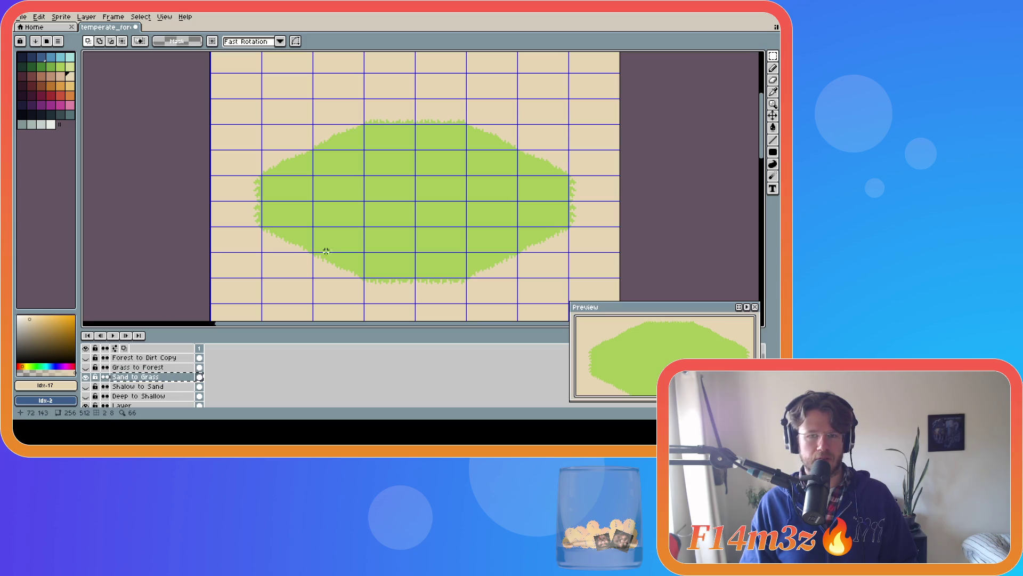
key("Escape")
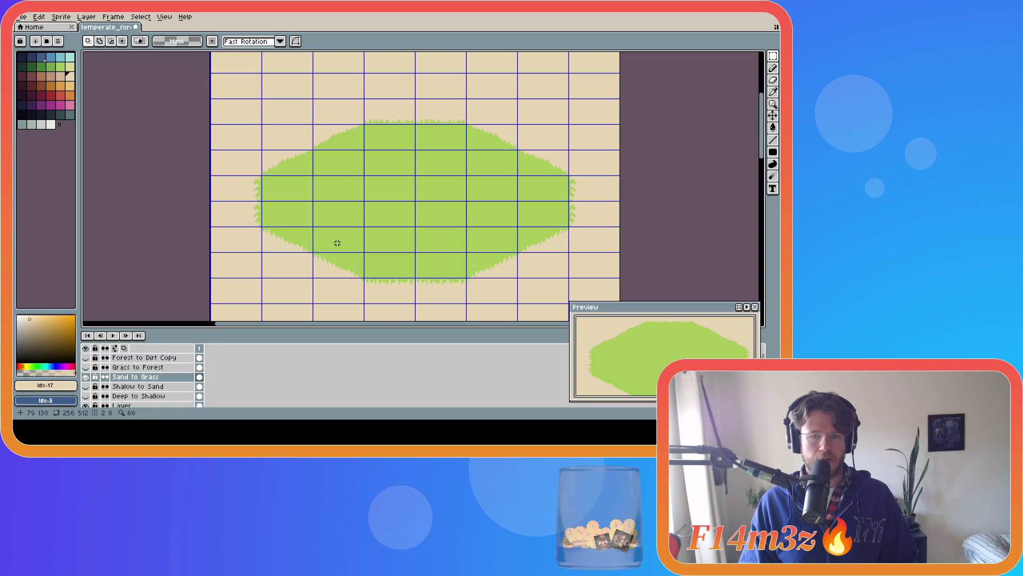
Mark a two-tile area at the grass's lower edge, then hide Sand to Grass and select 'Layer'.
left_click_drag(466, 253, 518, 277)
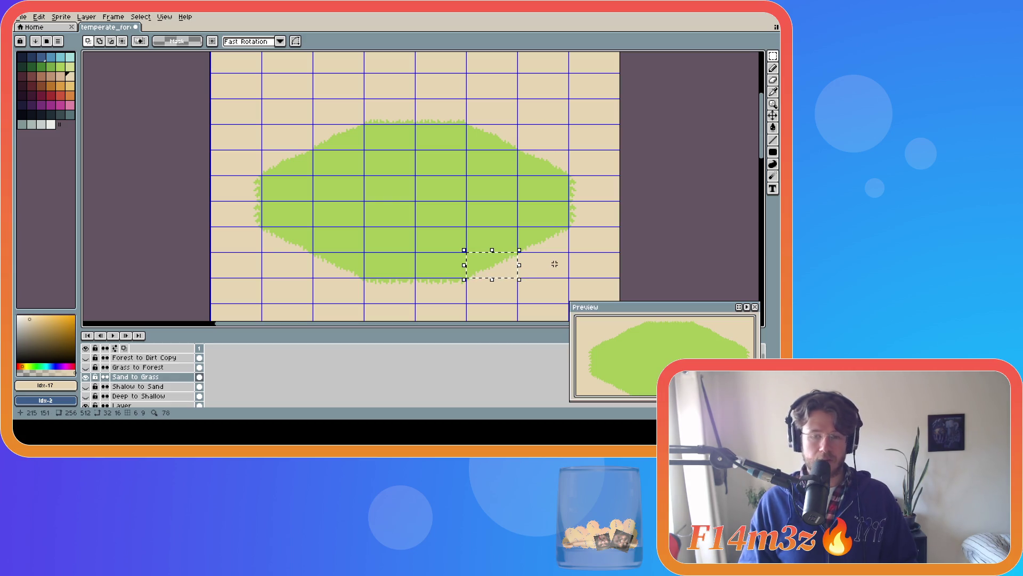
key("ctrl+d")
left_click(85, 377)
scroll(91, 380, "down", 1)
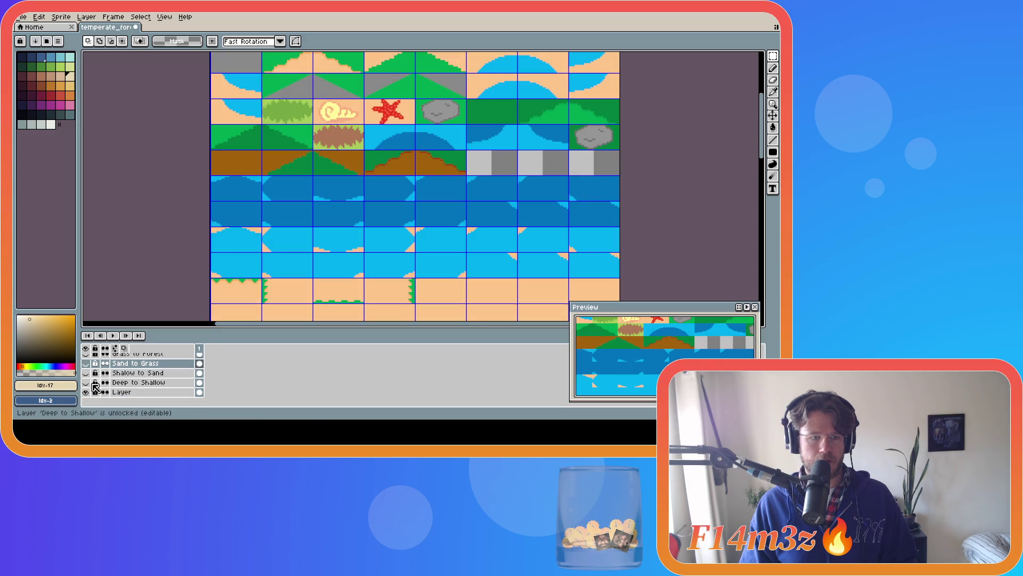
left_click(128, 393)
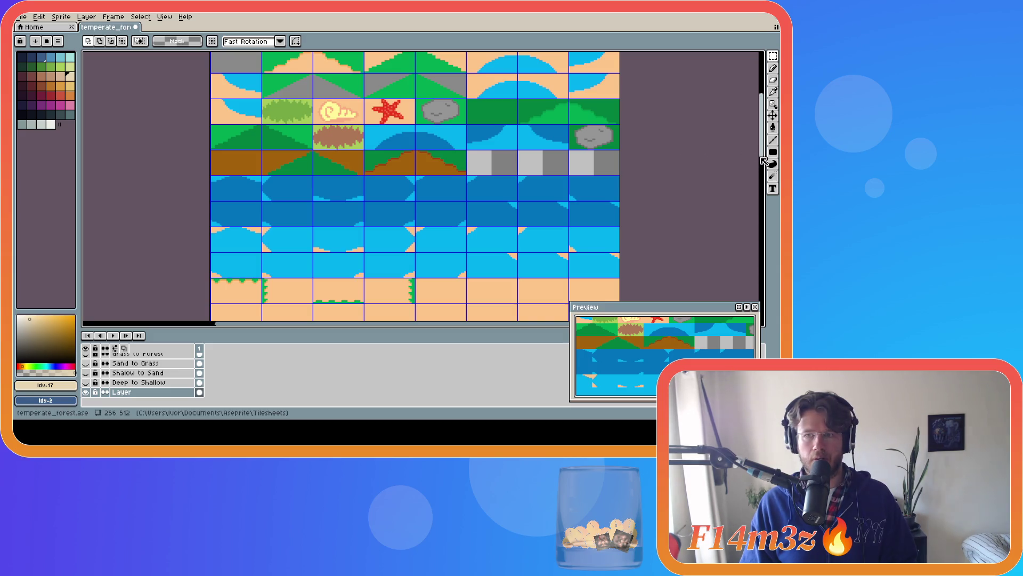
Paste the transition piece into the tileset's top-left area and shift it one tile right.
scroll(747, 150, "up", 3)
key("ctrl+v")
mouse_move(495, 194)
left_mouse_down()
mouse_move(295, 144)
mouse_move(292, 131)
left_mouse_up()
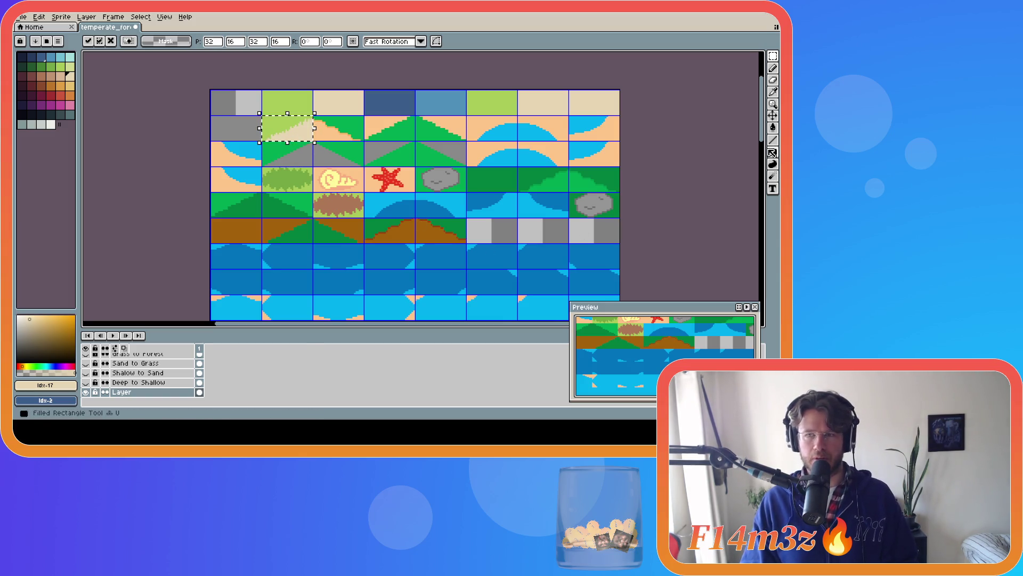
scroll(765, 143, "down", 1)
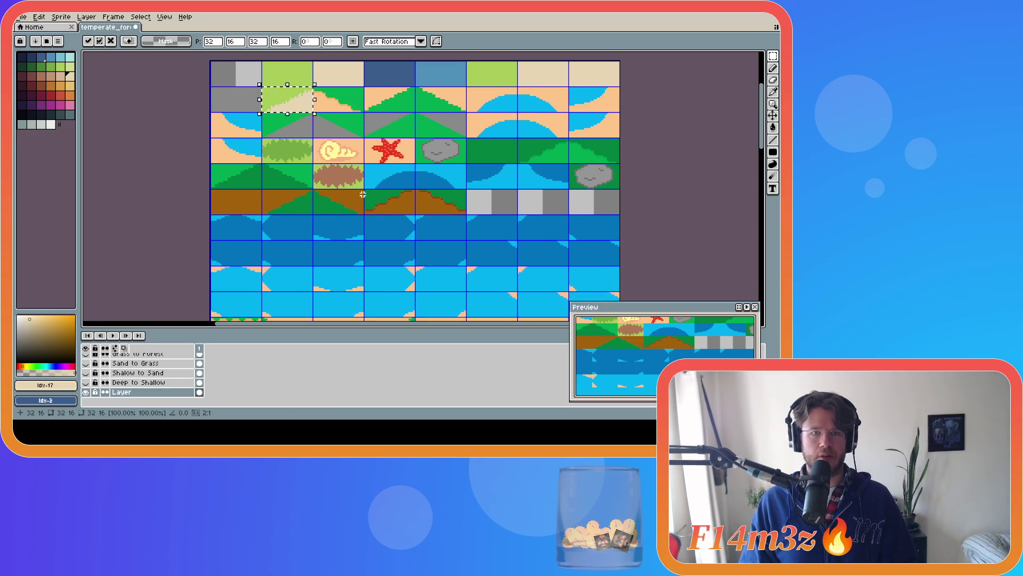
key("Return")
left_click_drag(292, 101, 345, 99)
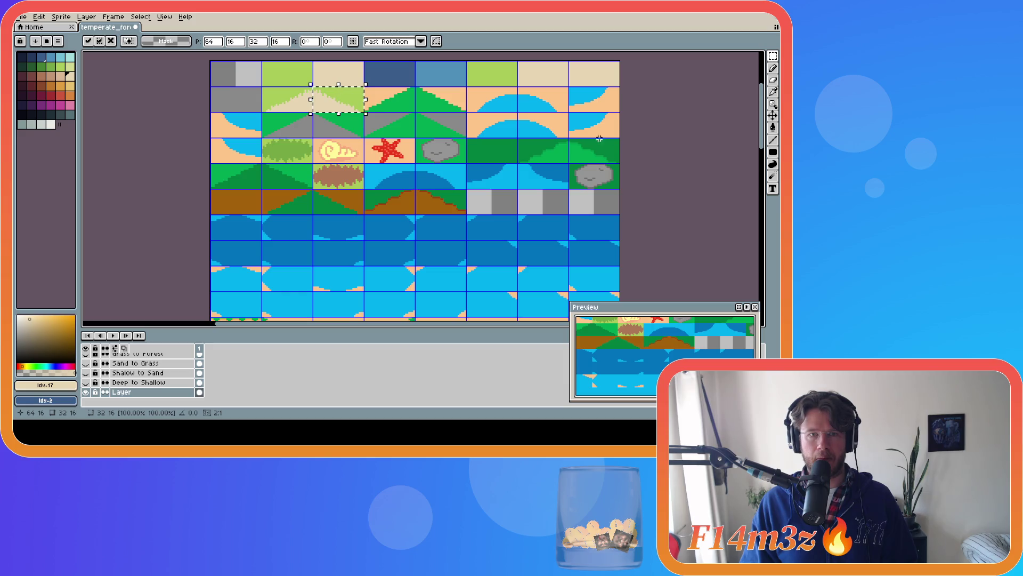
left_click(677, 157)
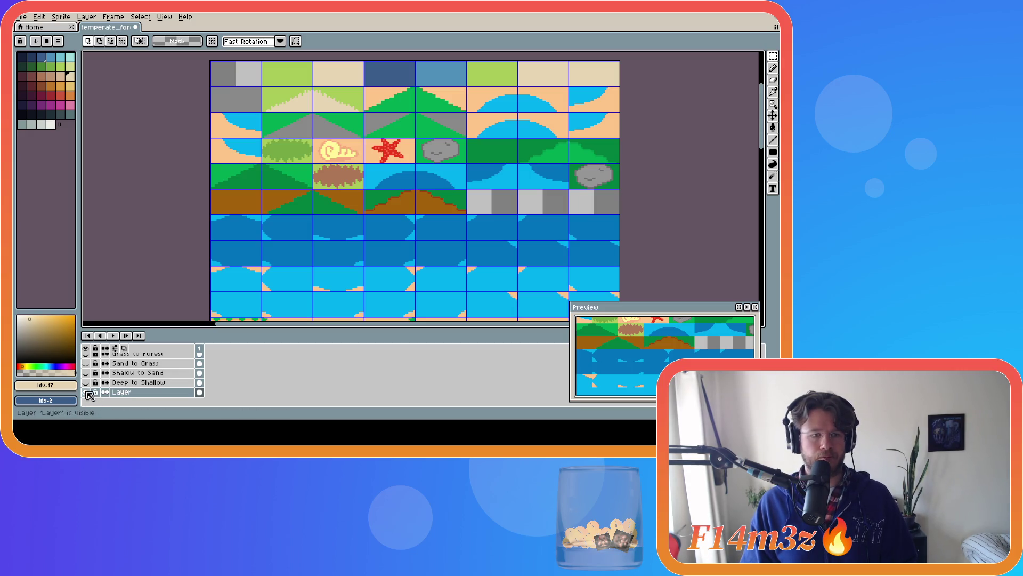
Copy a sand-to-grass edge tile from the reference layer and paste it into row two.
left_click(85, 363)
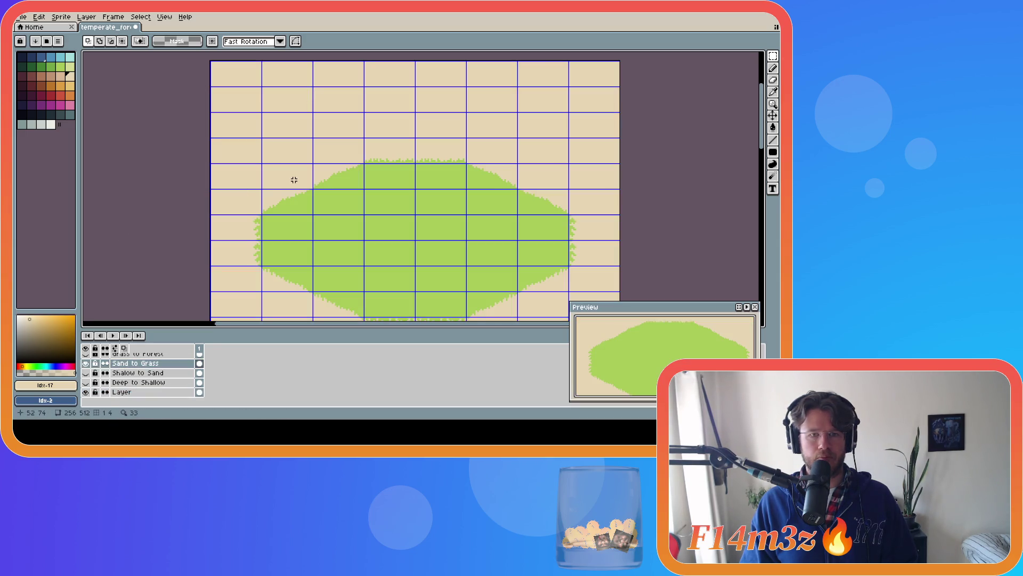
left_click_drag(273, 199, 313, 213)
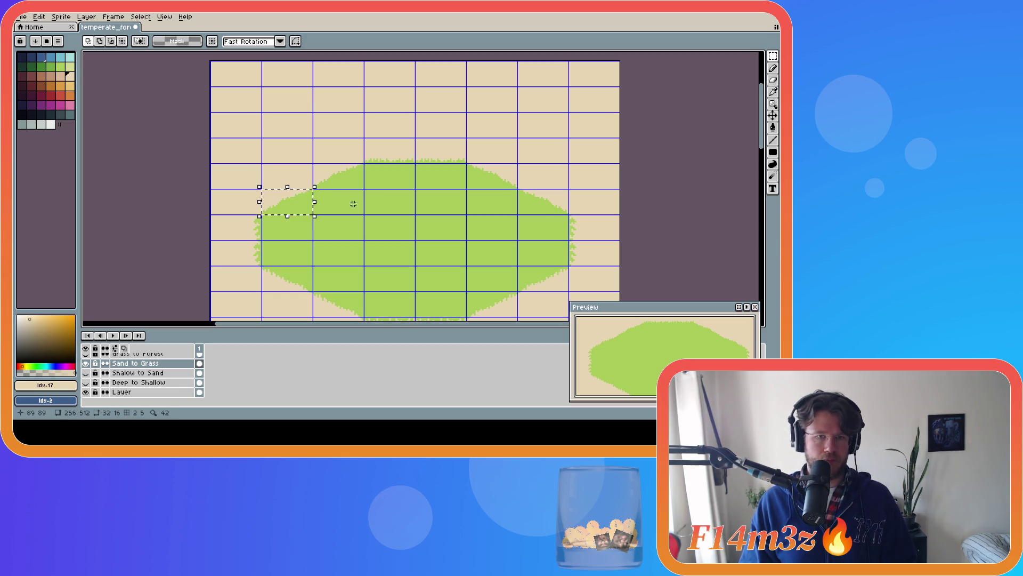
left_click(179, 191)
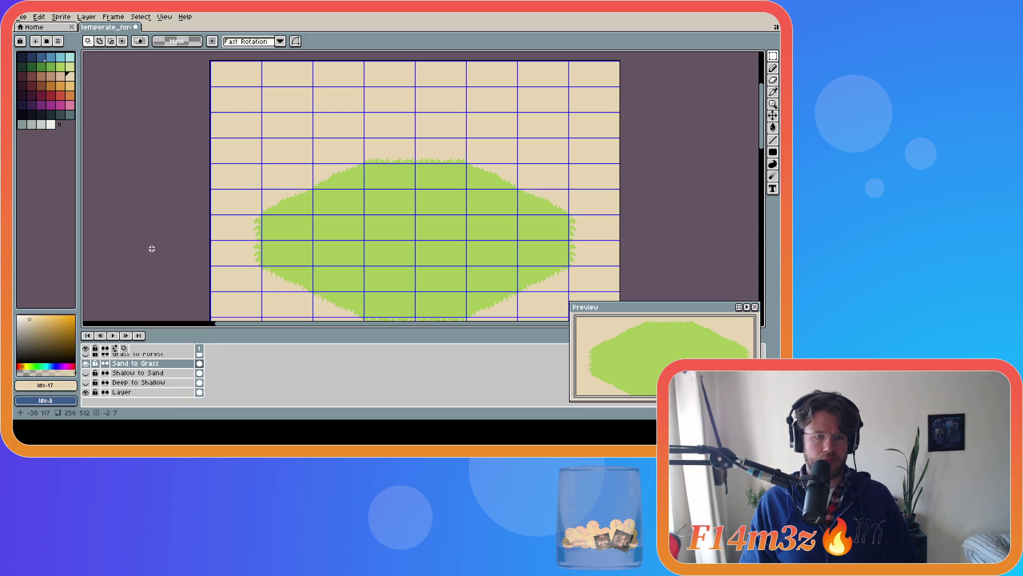
left_click(86, 363)
left_click(126, 394)
key("ctrl+v")
left_click_drag(298, 204, 401, 101)
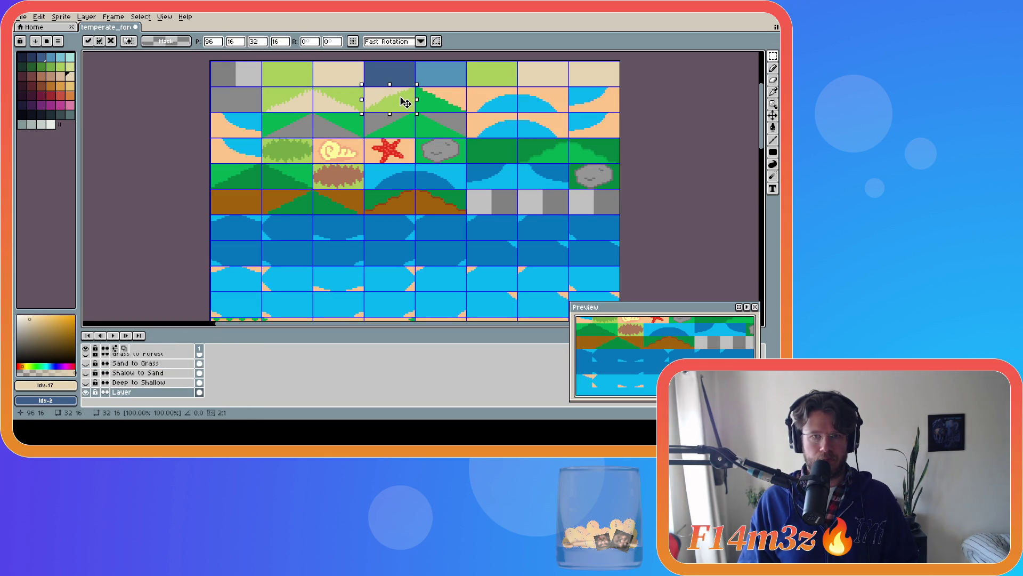
key("Return")
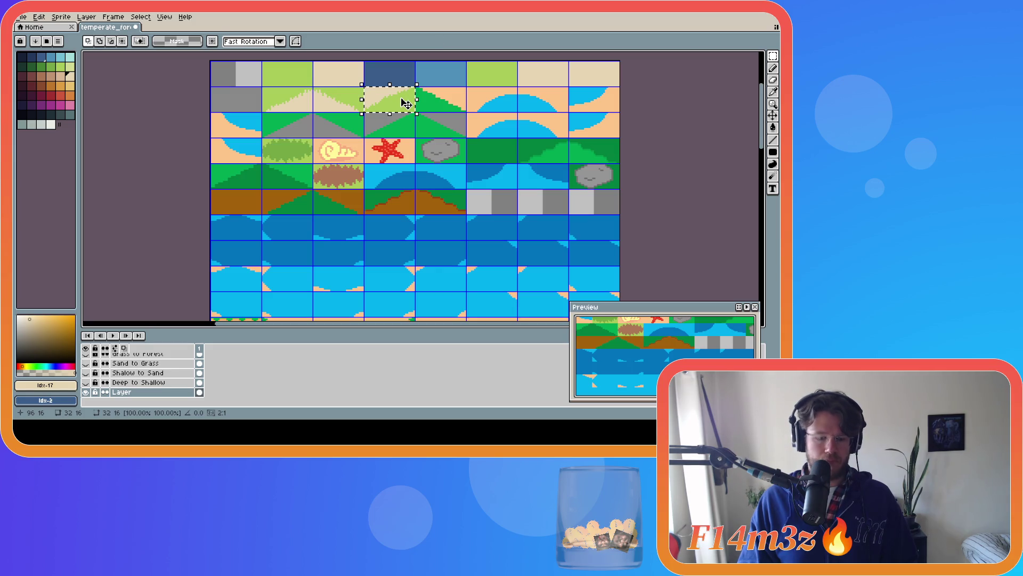
left_click_drag(405, 103, 440, 103)
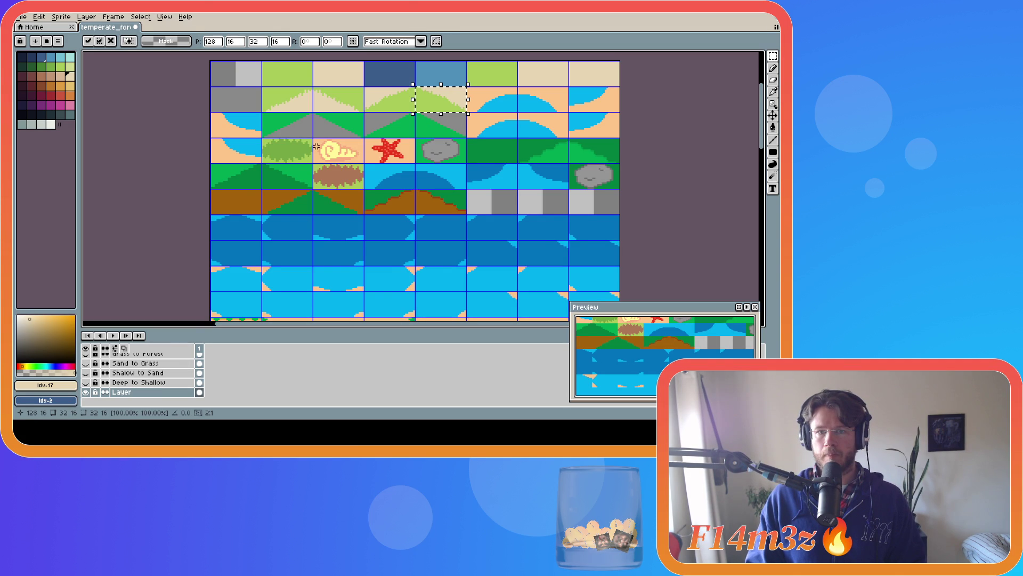
Commit the final sand-to-grass tile in row two, then reveal the Shallow to Sand layer.
left_click(152, 163)
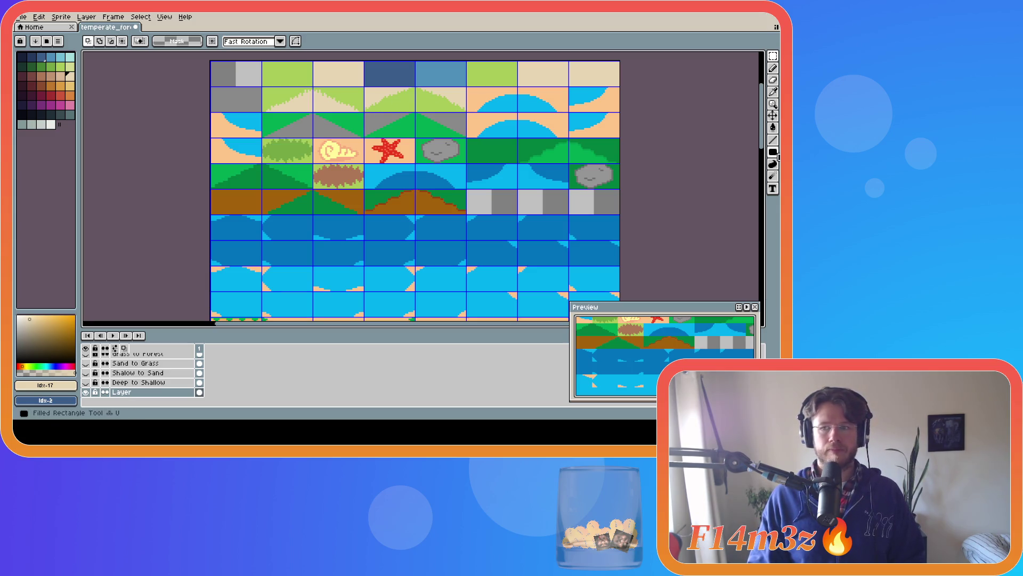
scroll(766, 143, "up", 1)
scroll(433, 117, "up", 2)
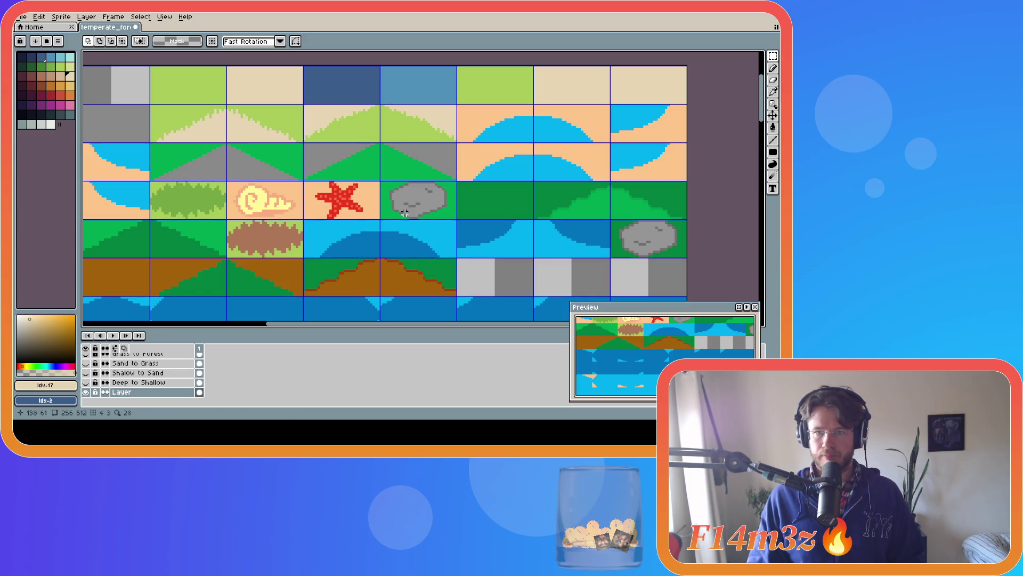
scroll(765, 124, "down", 2)
scroll(765, 124, "down", 1)
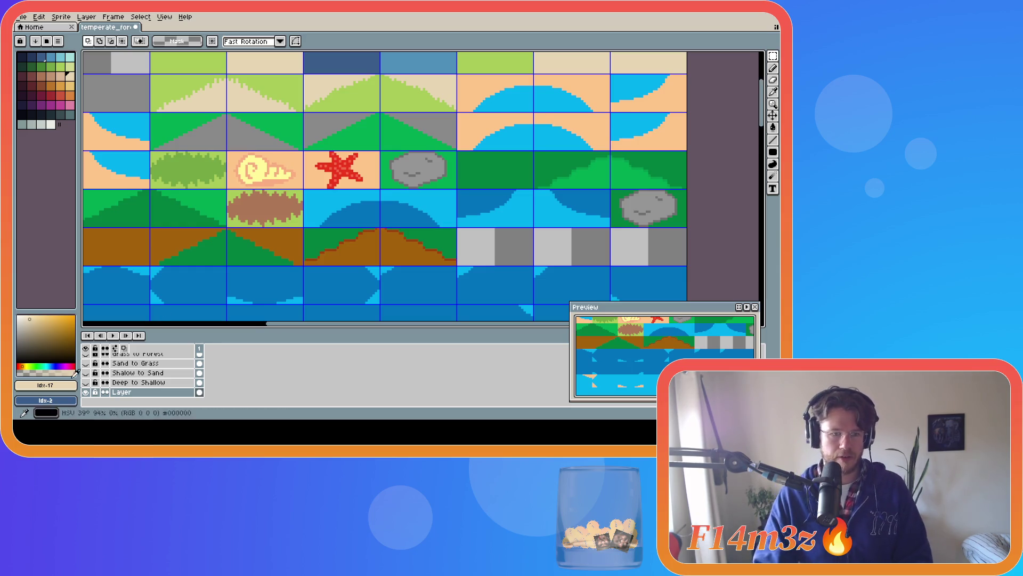
left_click(86, 373)
Show the Shallow to Sand layer and fix its name by adding the missing 'l'.
left_click(86, 372)
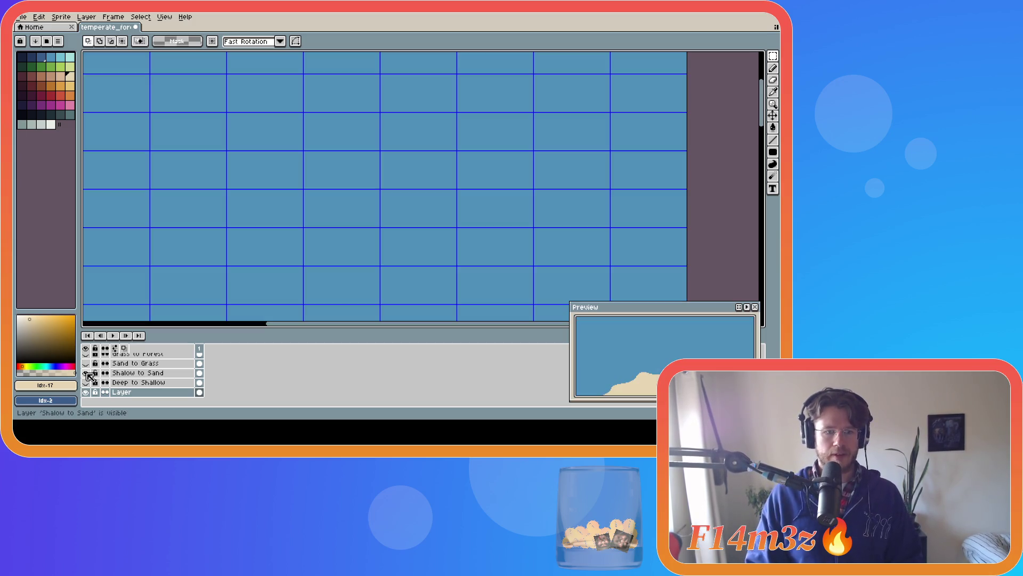
double_click(128, 373)
left_click(370, 204)
type("l")
key("Return")
Test a darker tan fill on the sand island, undo it, and select one island-edge tile.
scroll(405, 219, "down", 3)
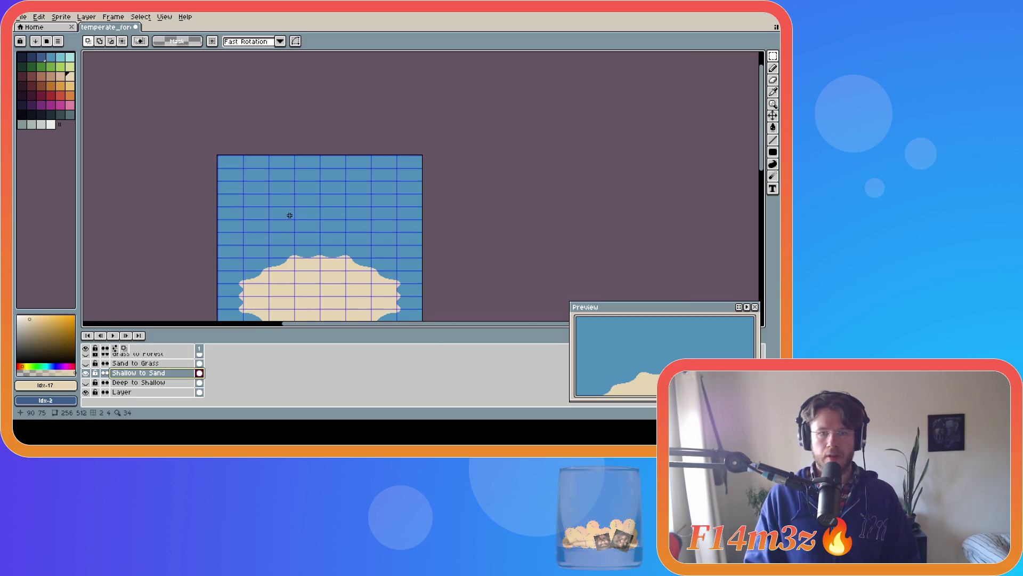
left_click_drag(763, 154, 762, 201)
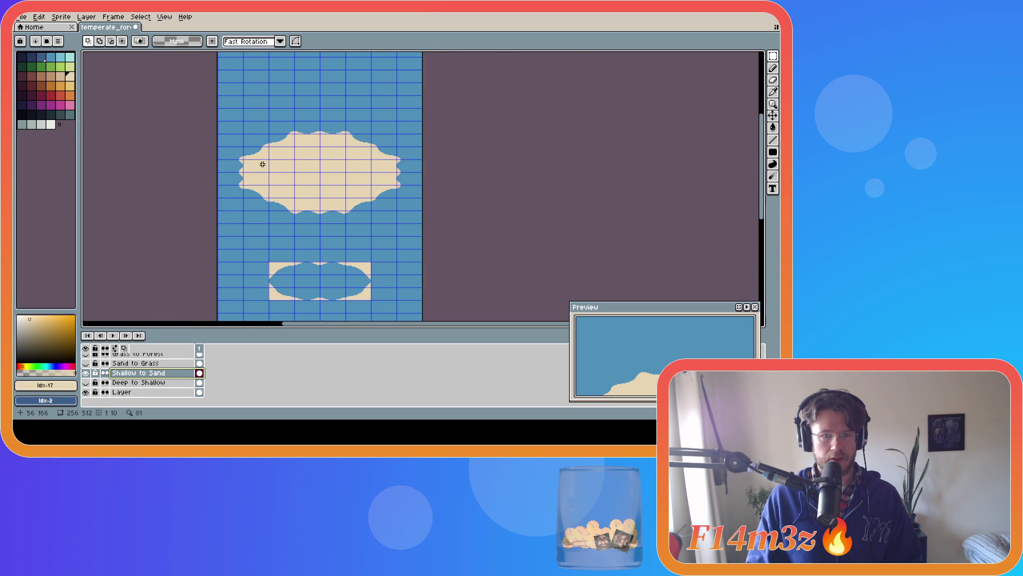
scroll(262, 164, "up", 2)
left_click(60, 76)
key("g")
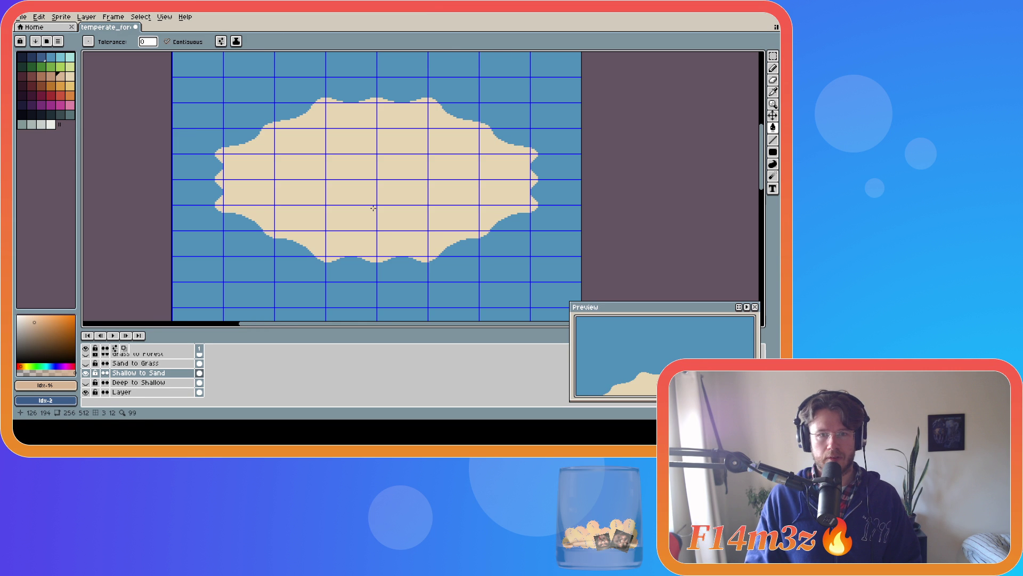
left_click(398, 201)
key("ctrl+z")
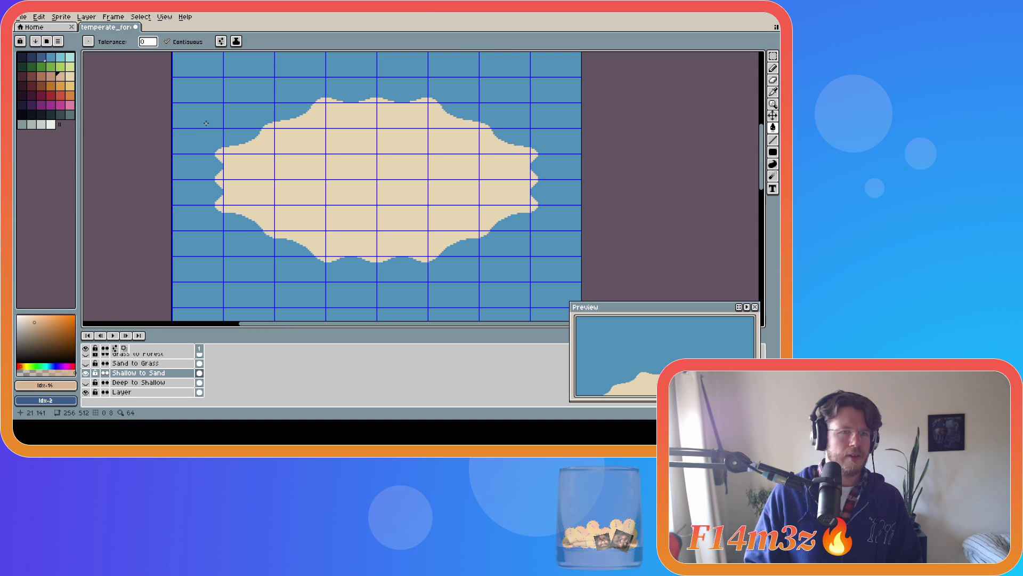
left_click(73, 79)
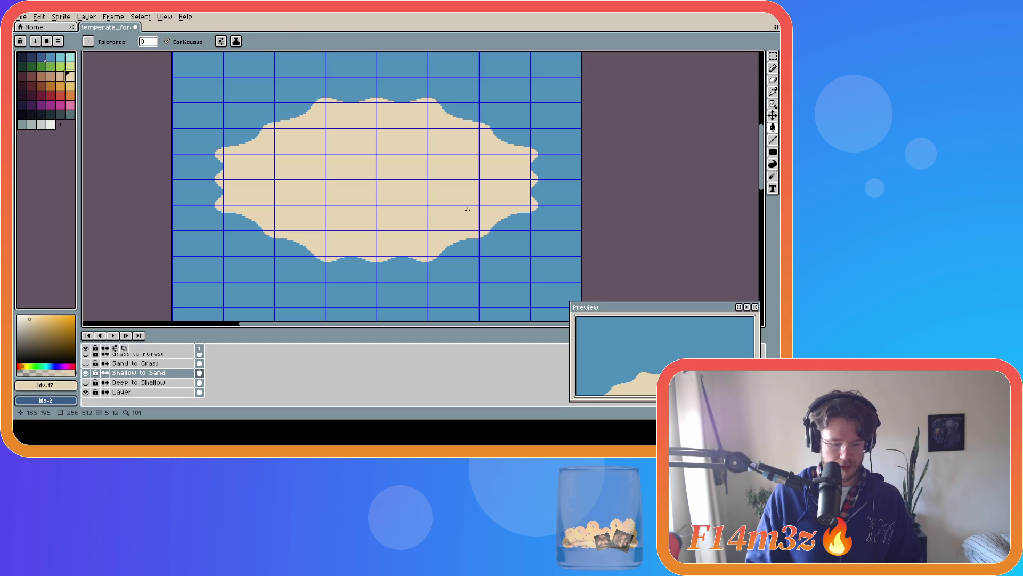
key("m")
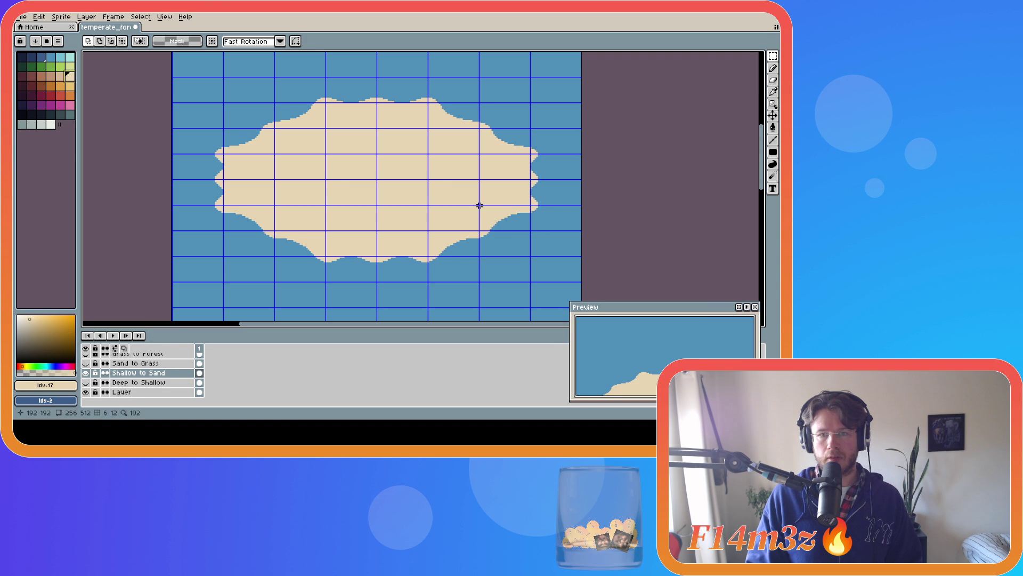
left_click_drag(478, 204, 531, 232)
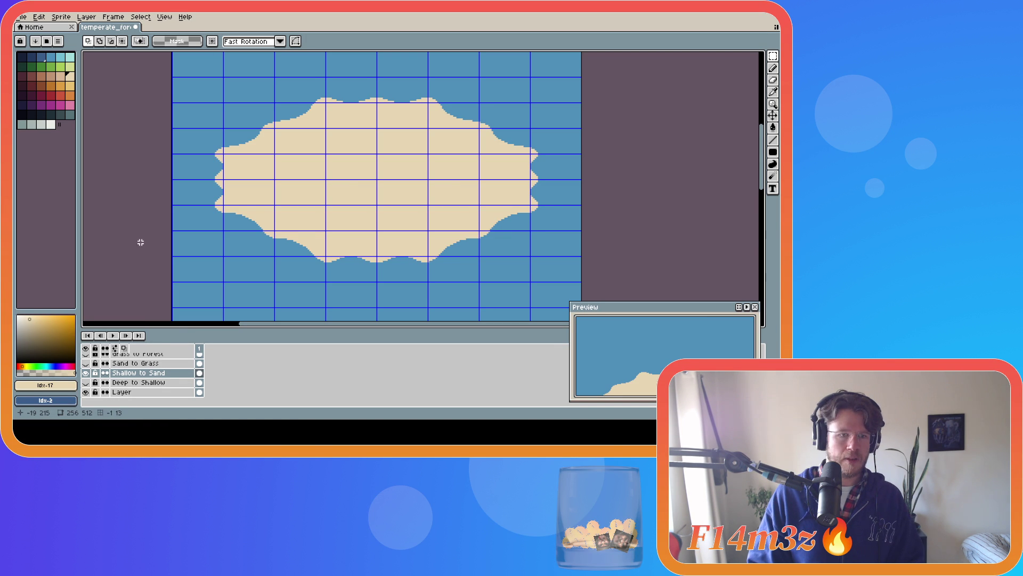
Hide the Shallow to Sand and Deep to Shallow layers, briefly previewing the other references.
left_click(86, 373)
left_click(85, 382)
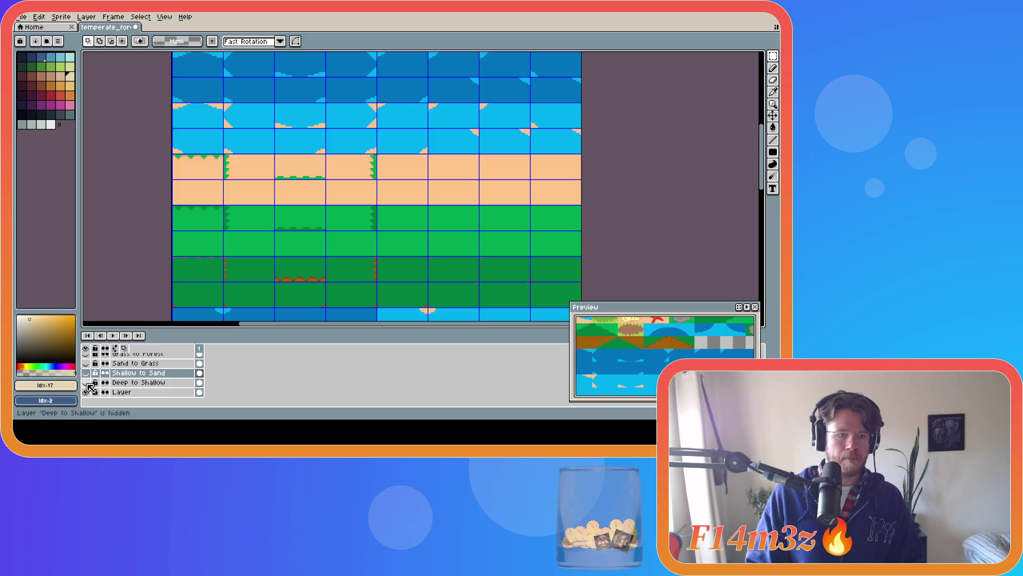
left_click(85, 392)
left_click(86, 392)
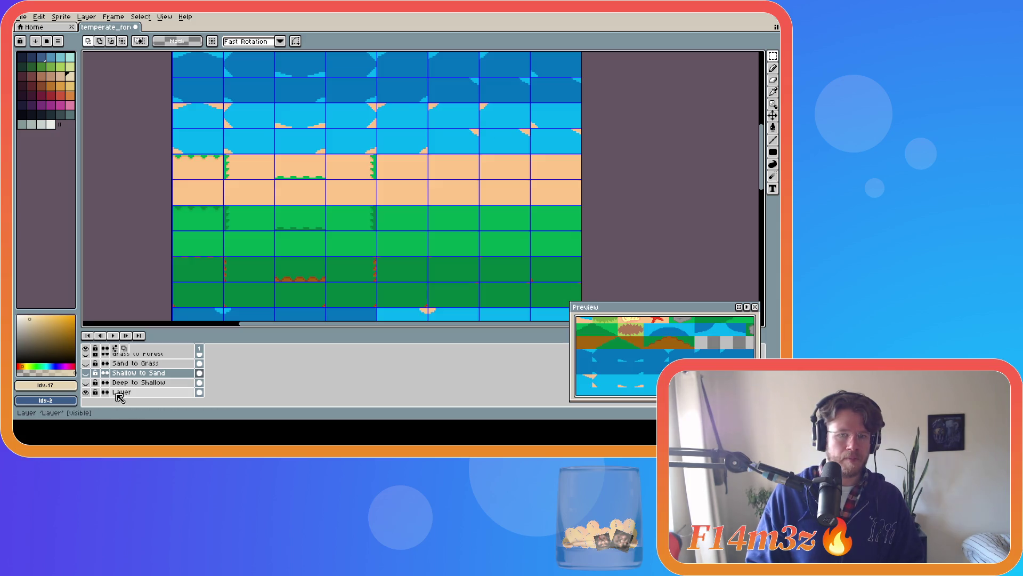
left_click(86, 364)
left_click(87, 363)
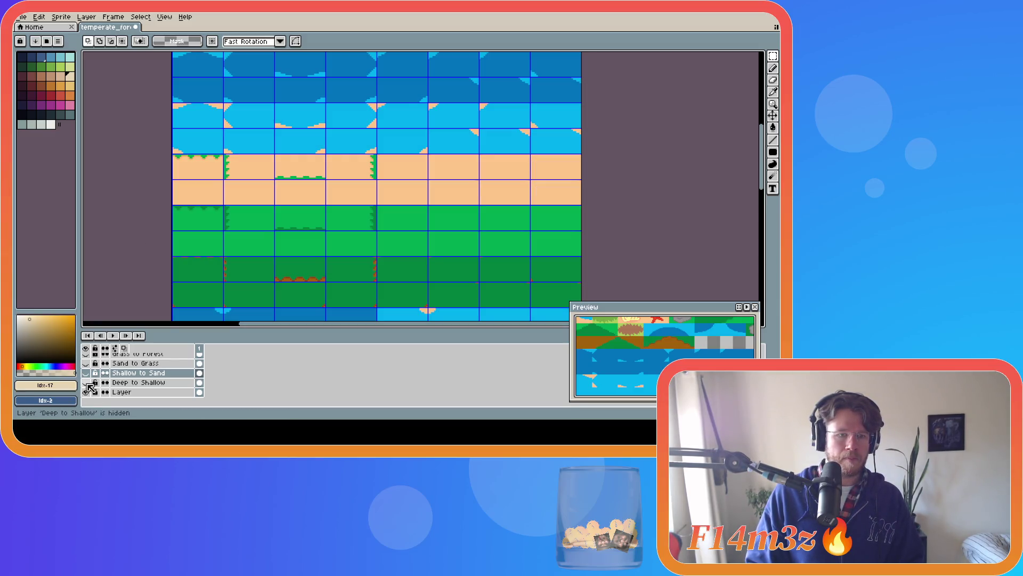
left_click(86, 382)
left_click(86, 382)
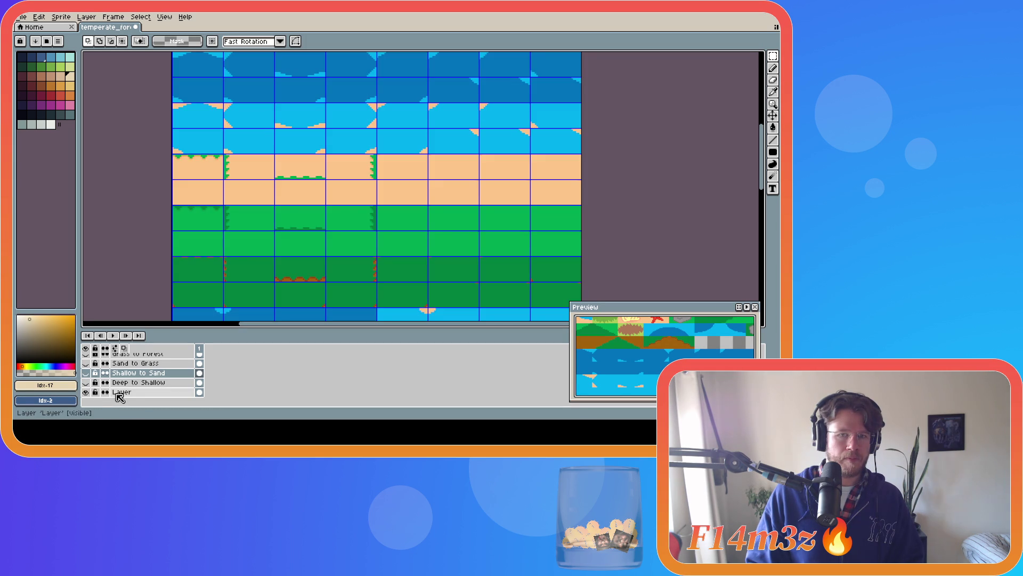
Paste the copied island edge onto the main tileset layer and move it toward the top rows.
left_click(133, 397)
left_click_drag(760, 160, 769, 128)
scroll(500, 186, "up", 3)
key("ctrl+v")
left_click_drag(501, 186, 456, 140)
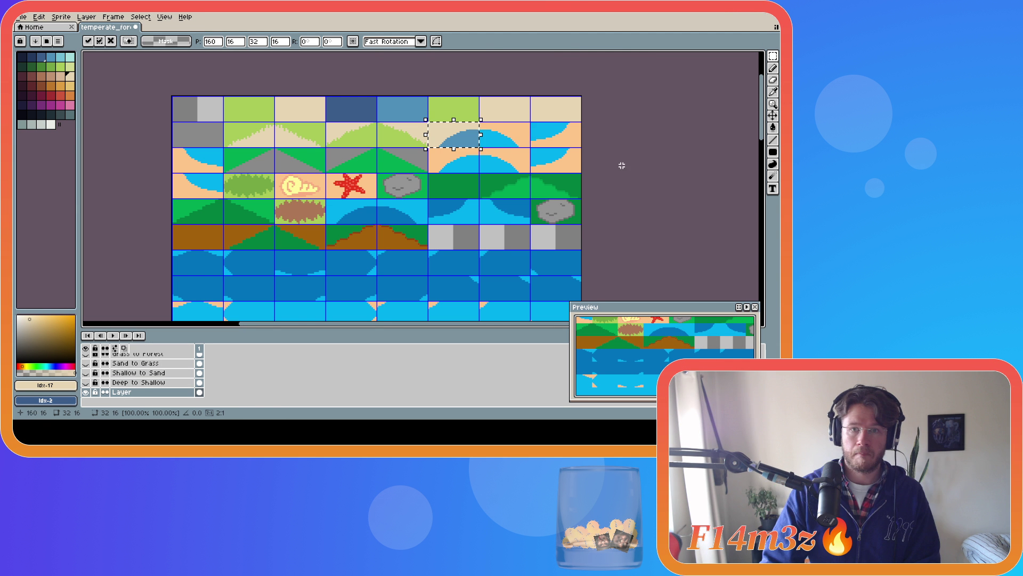
Position the pasted edge piece and the three water-edge tiles across rows two and three.
left_click_drag(456, 139, 561, 141)
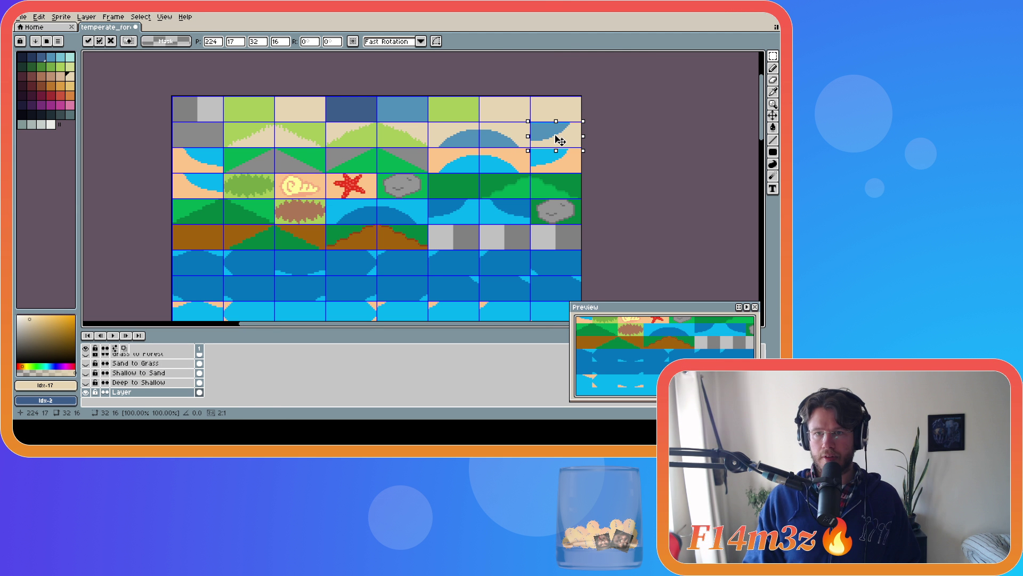
key("Up")
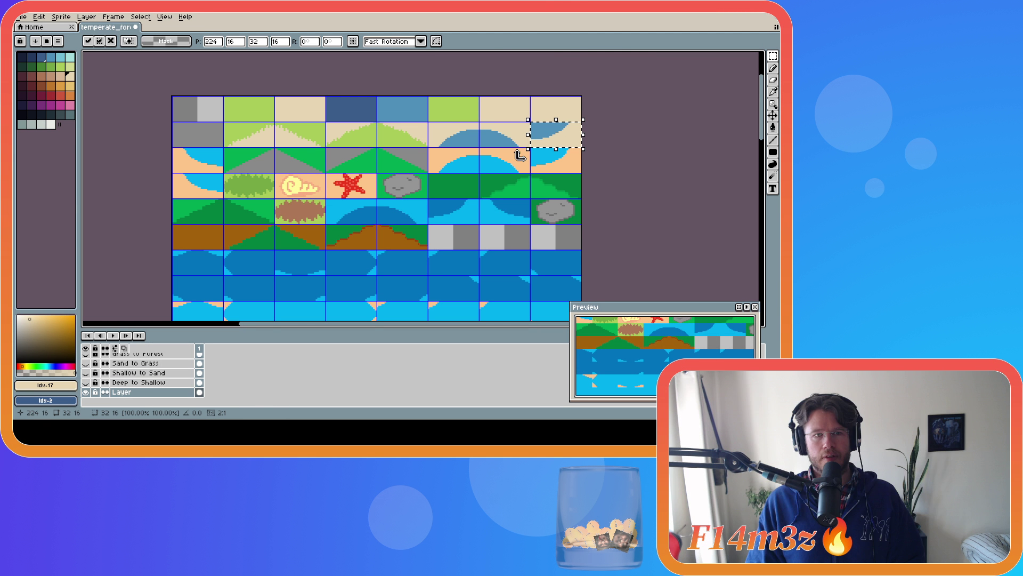
mouse_move(557, 141)
left_mouse_down()
mouse_move(265, 198)
mouse_move(214, 178)
left_mouse_up()
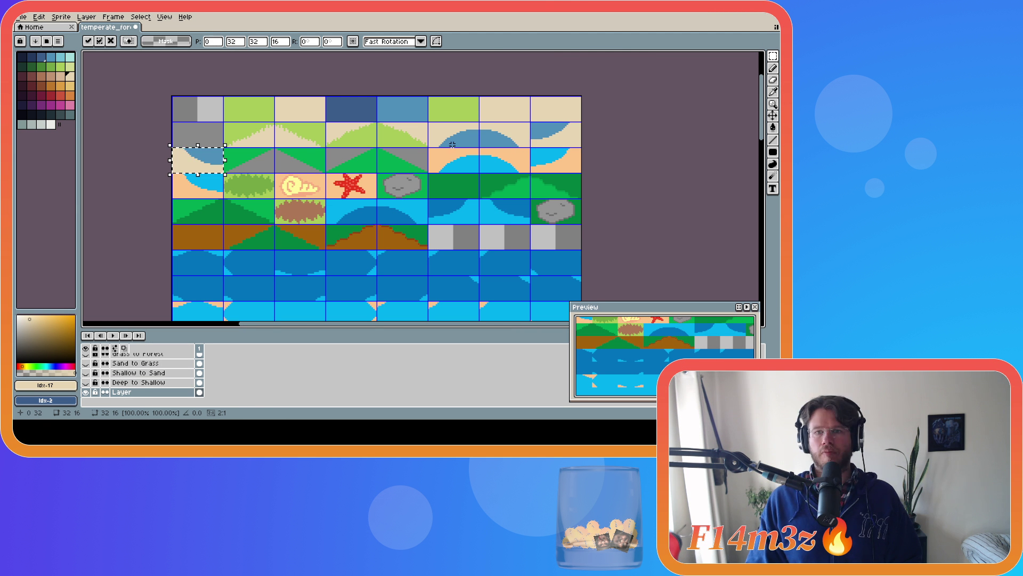
mouse_move(430, 122)
left_mouse_down()
mouse_move(580, 146)
mouse_move(529, 163)
mouse_move(583, 174)
mouse_move(254, 198)
mouse_move(200, 188)
left_mouse_up()
left_click(629, 162)
Align the row's end tile, bucket-fill the dark green triangles light green, and save.
left_click(584, 169)
left_click(620, 173)
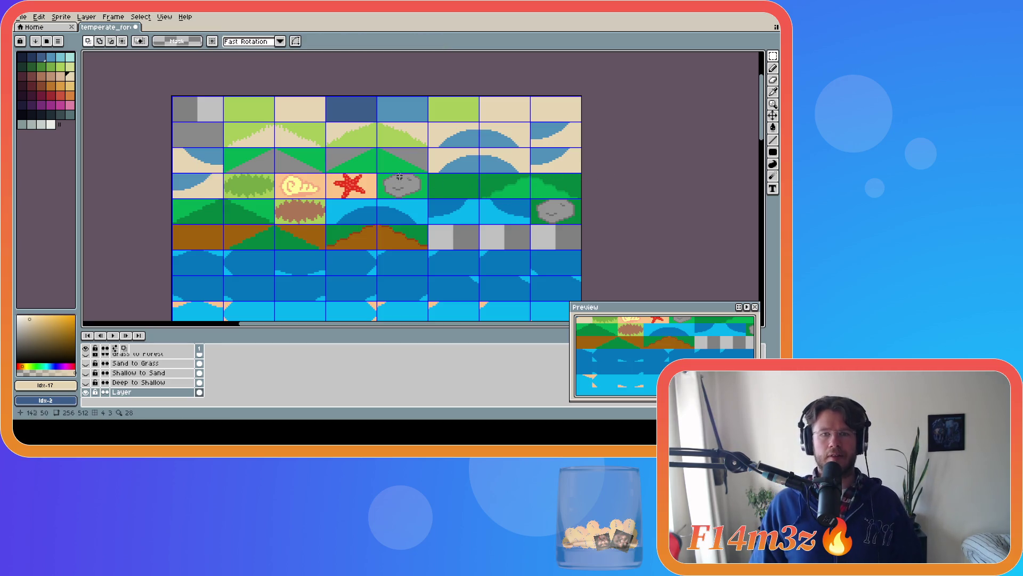
left_click(380, 170, "alt")
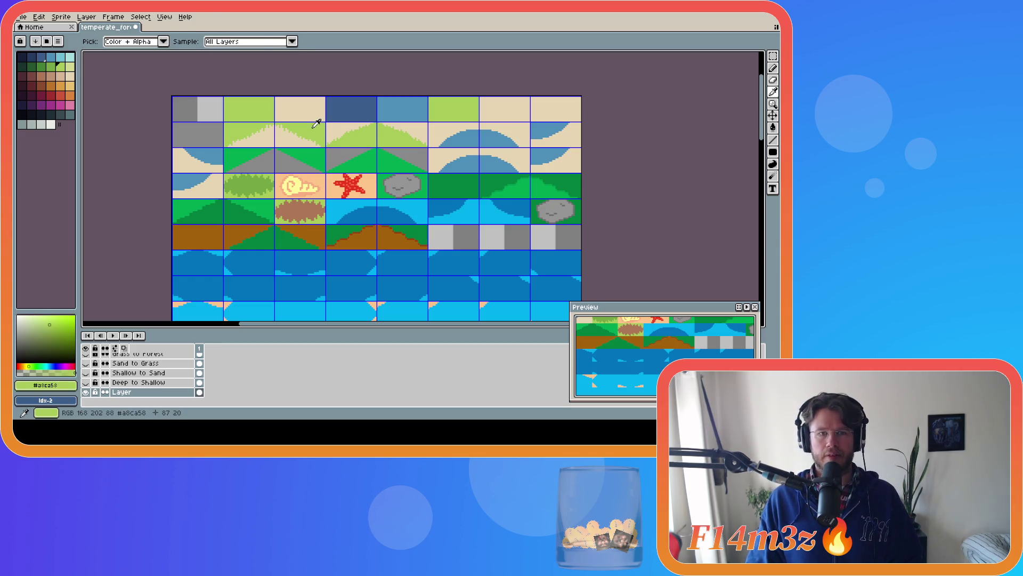
key("g")
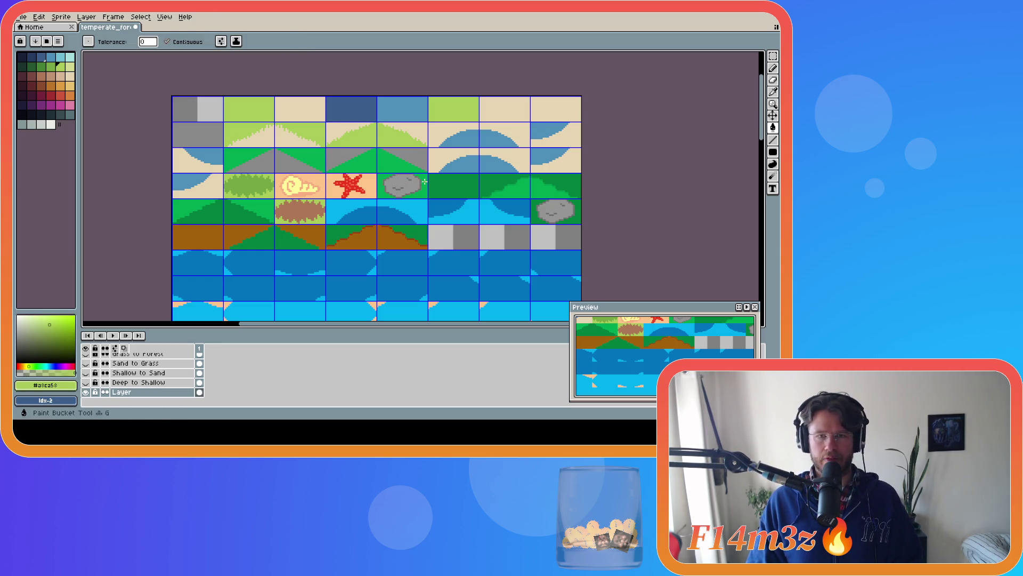
left_click(425, 182)
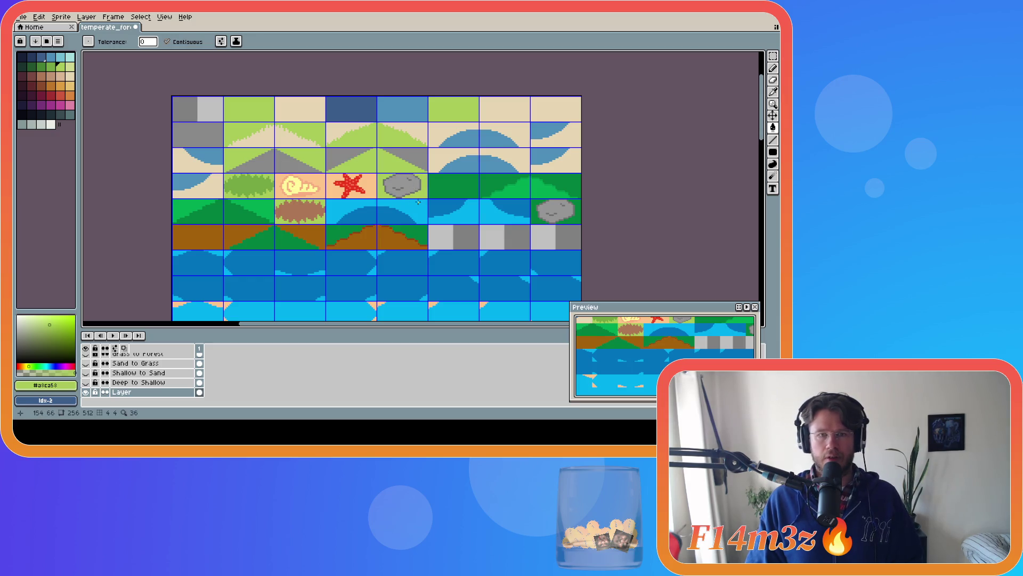
key("ctrl+s")
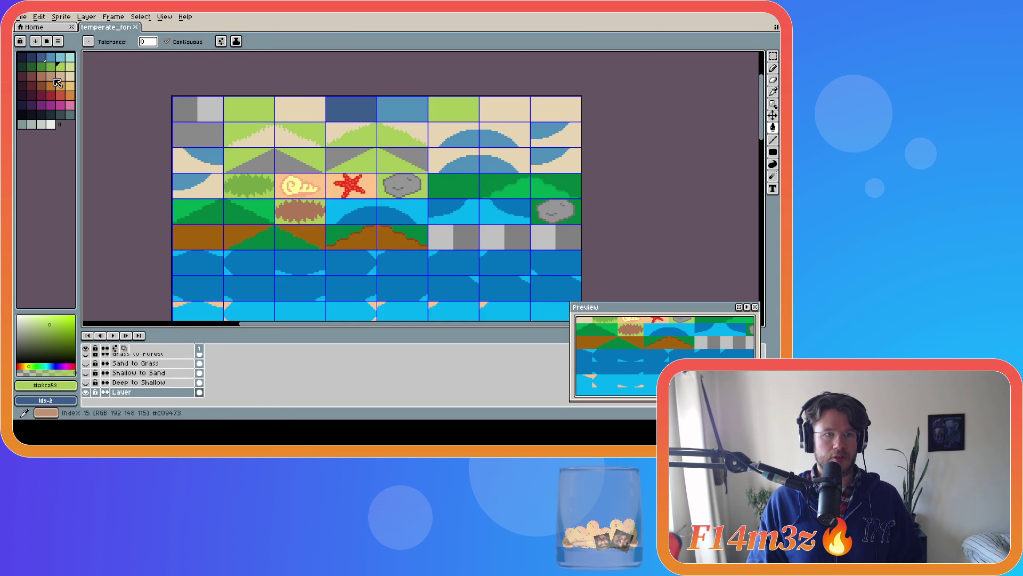
Draw a filled rectangle in a new palette colour over the tile row.
left_click(51, 67)
key("shift+u")
scroll(438, 190, "up", 1)
left_click_drag(424, 169, 498, 204)
scroll(506, 210, "down", 1)
scroll(105, 373, "up", 1)
Show the Grass to Forest reference layer and make it the active layer.
left_click(87, 364)
left_click(86, 363)
left_click(86, 363)
left_click_drag(762, 129, 762, 158)
key("m")
left_click(138, 363)
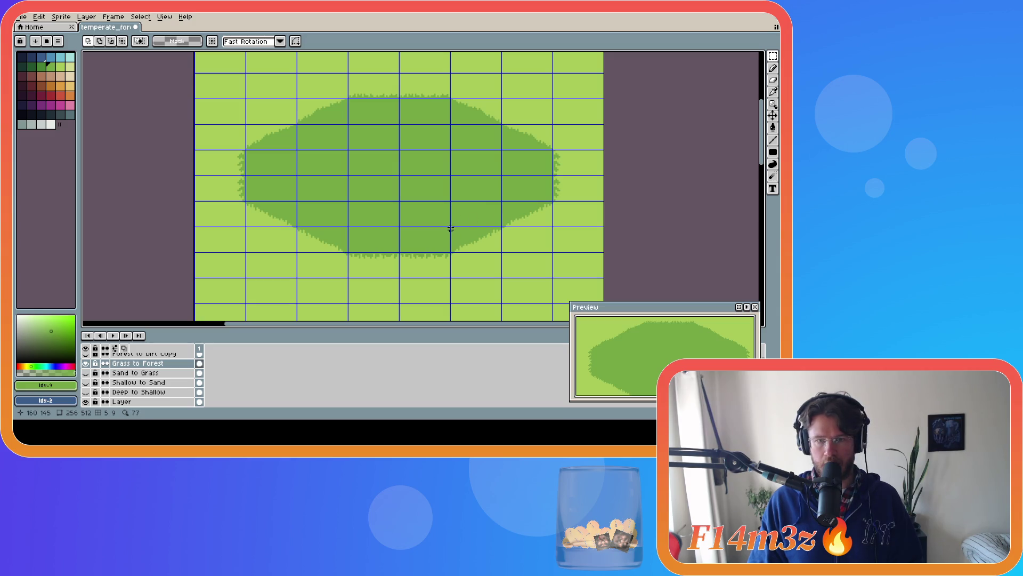
Copy a grass edge tile from Grass to Forest into an empty tileset slot, nudged one pixel left.
left_click_drag(450, 228, 501, 251)
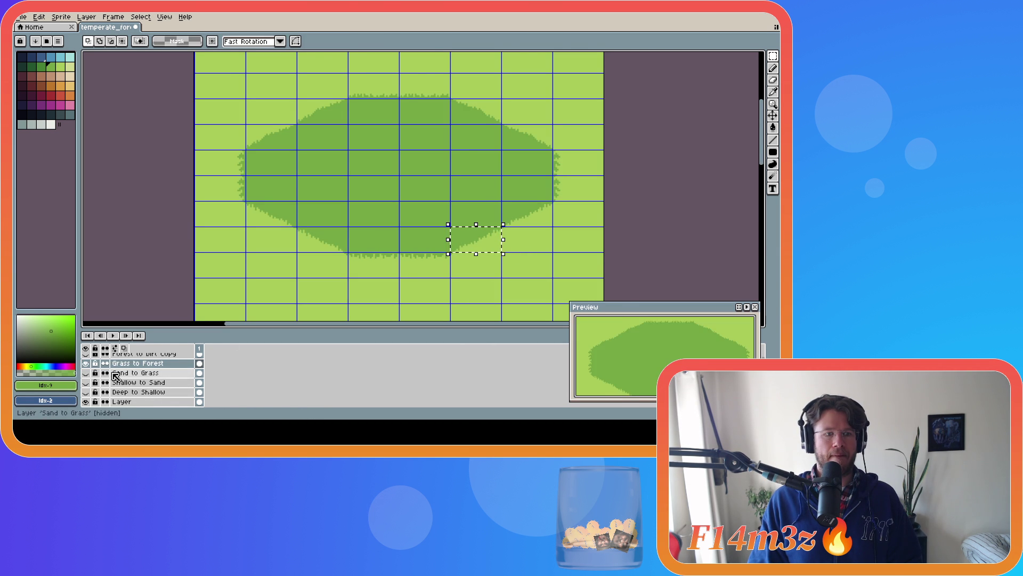
left_click(87, 363)
left_click(121, 401)
scroll(654, 187, "up", 2)
key("ctrl+v")
left_click_drag(485, 286, 535, 132)
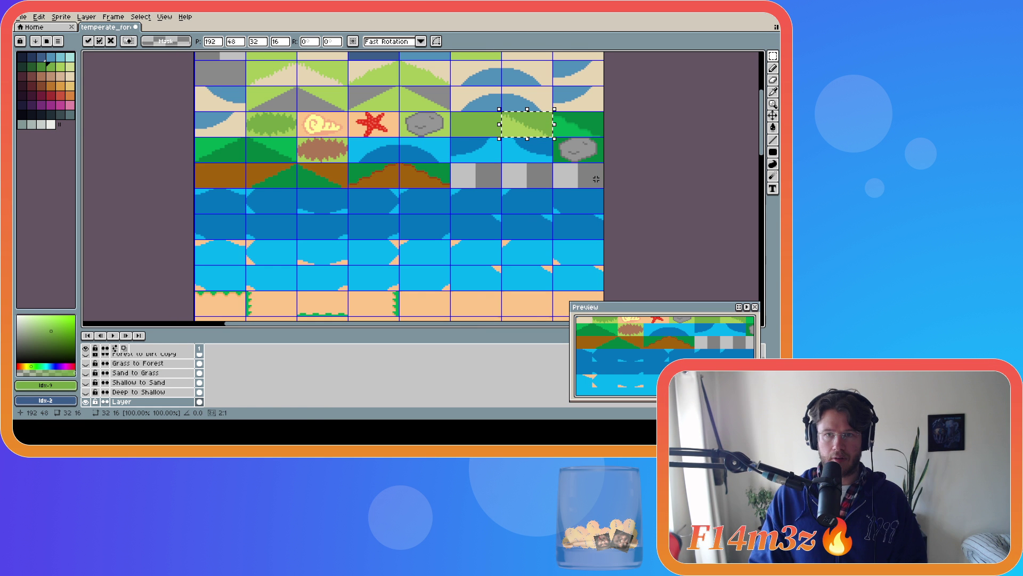
left_click_drag(529, 126, 581, 126)
key("Left")
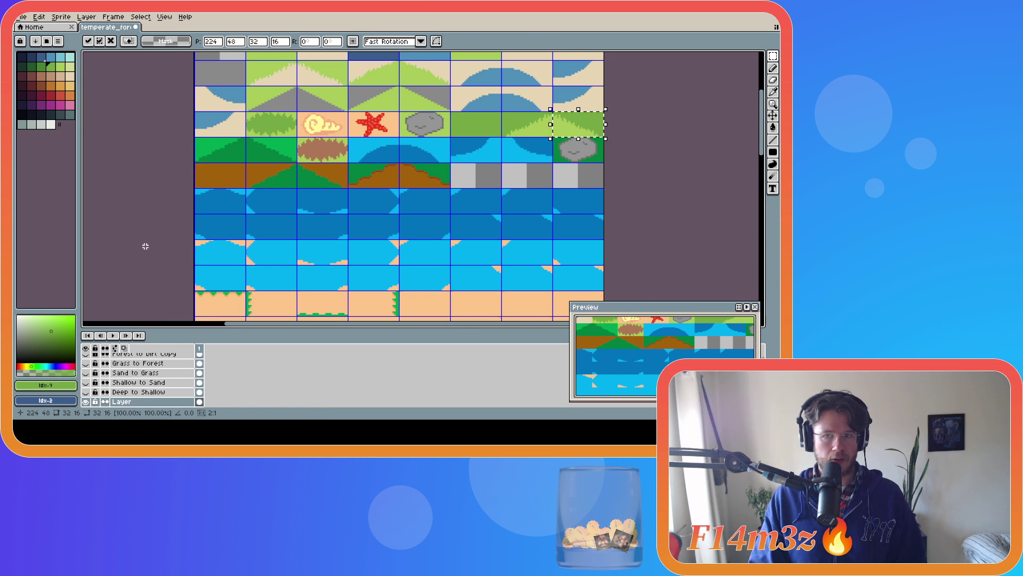
left_click(87, 373)
Copy the dark grass patch's left edge tile and paste it into the tileset layer.
scroll(139, 377, "up", 1)
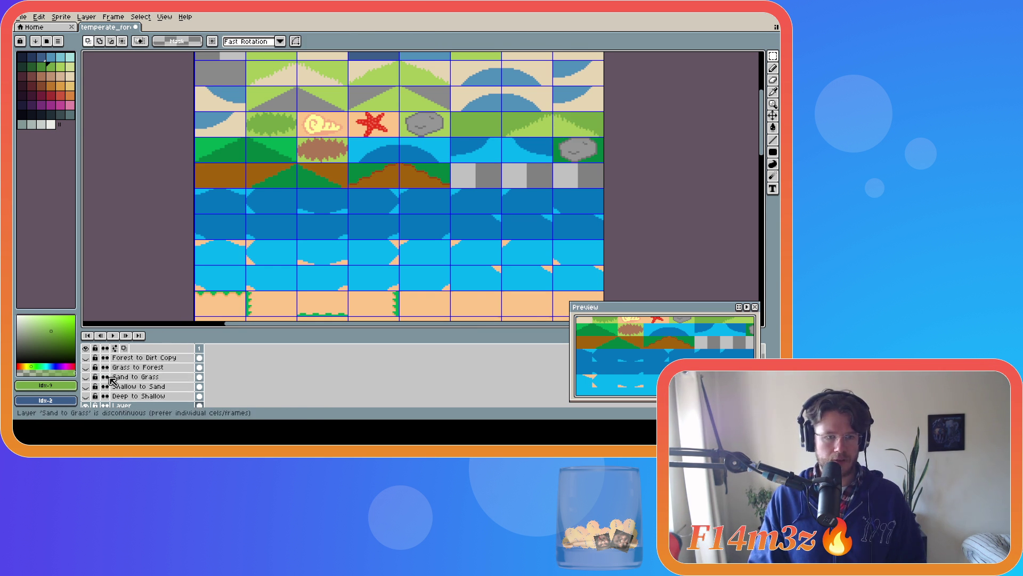
left_click(85, 367)
left_click(121, 367)
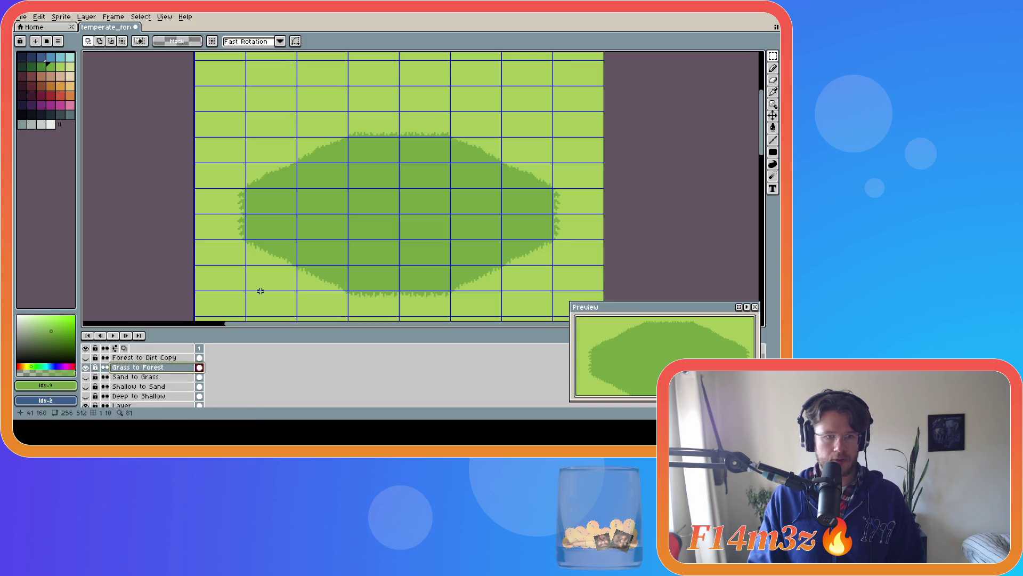
left_click_drag(246, 163, 297, 187)
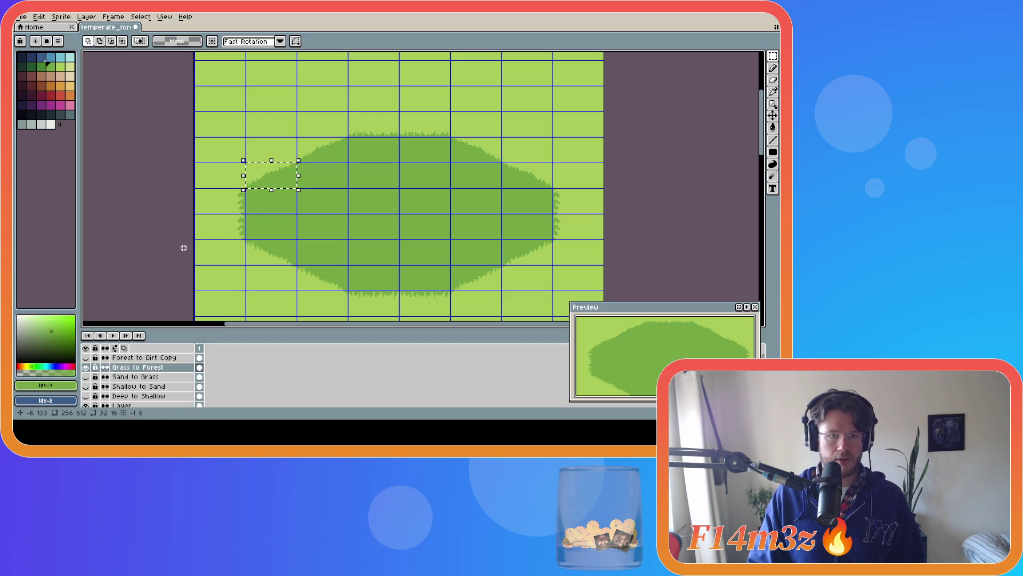
left_click(86, 368)
scroll(98, 369, "down", 1)
left_click(138, 396)
left_click(150, 245)
mouse_move(249, 166)
left_mouse_down()
mouse_move(271, 183)
mouse_move(228, 158)
mouse_move(276, 159)
left_mouse_up()
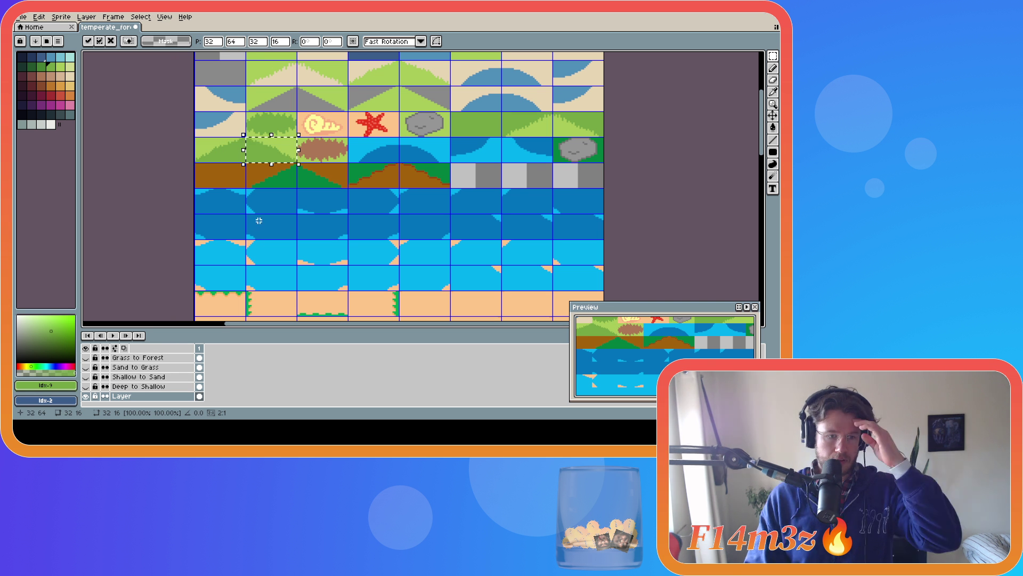
Compare Deep to Shallow against the tileset and select the curved water edge tile below the lagoon.
left_click(86, 386)
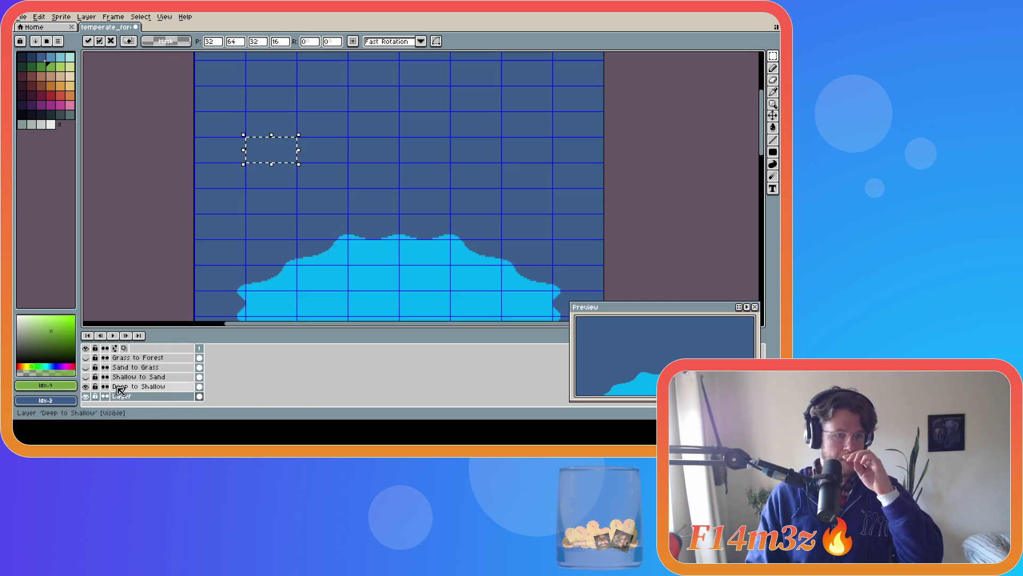
left_click(87, 386)
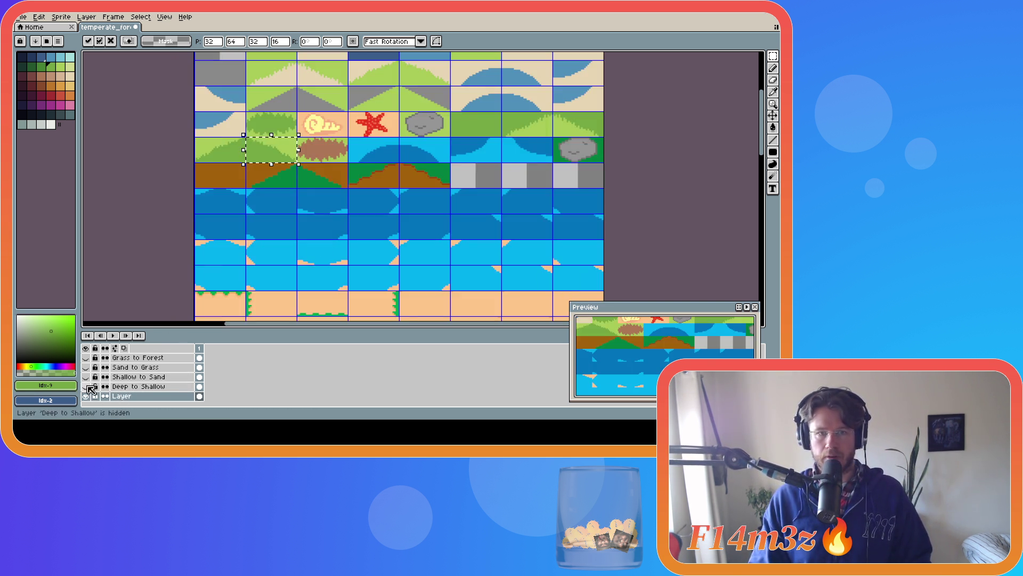
left_click(86, 386)
left_click(87, 387)
left_click(87, 387)
left_click(86, 386)
left_click(86, 387)
left_click(86, 387)
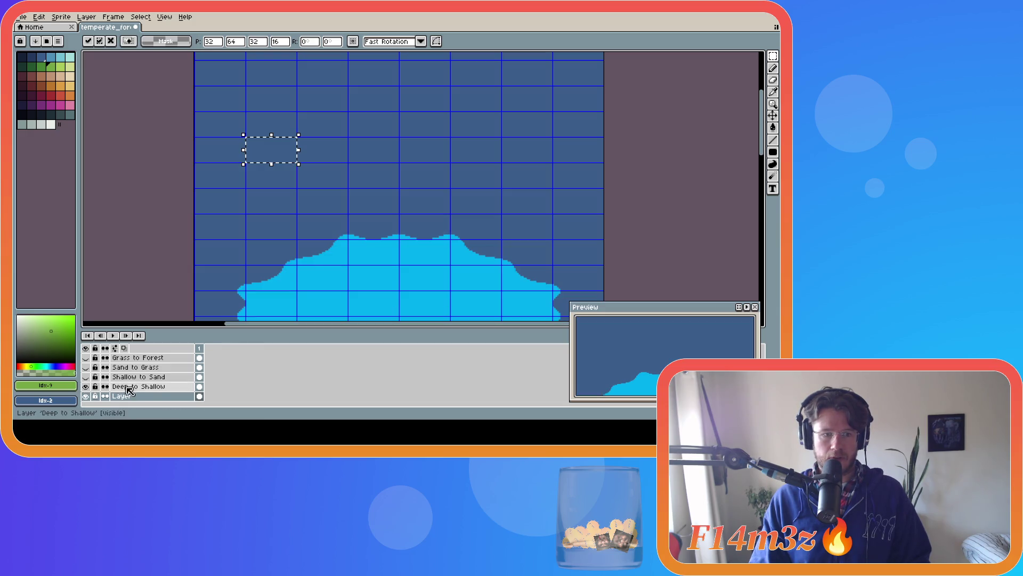
left_click(127, 387)
left_click_drag(766, 139, 766, 176)
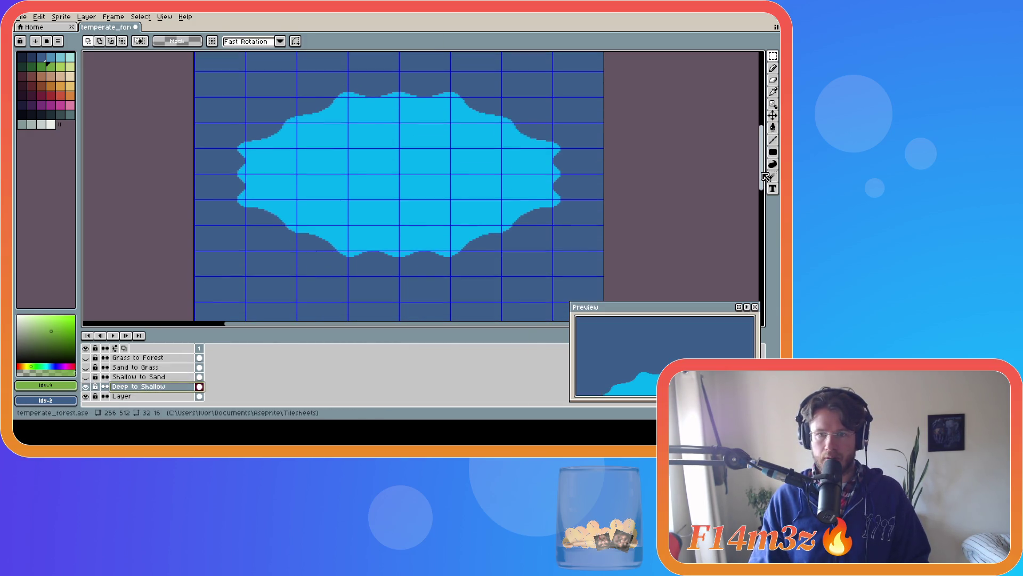
left_click_drag(451, 226, 500, 250)
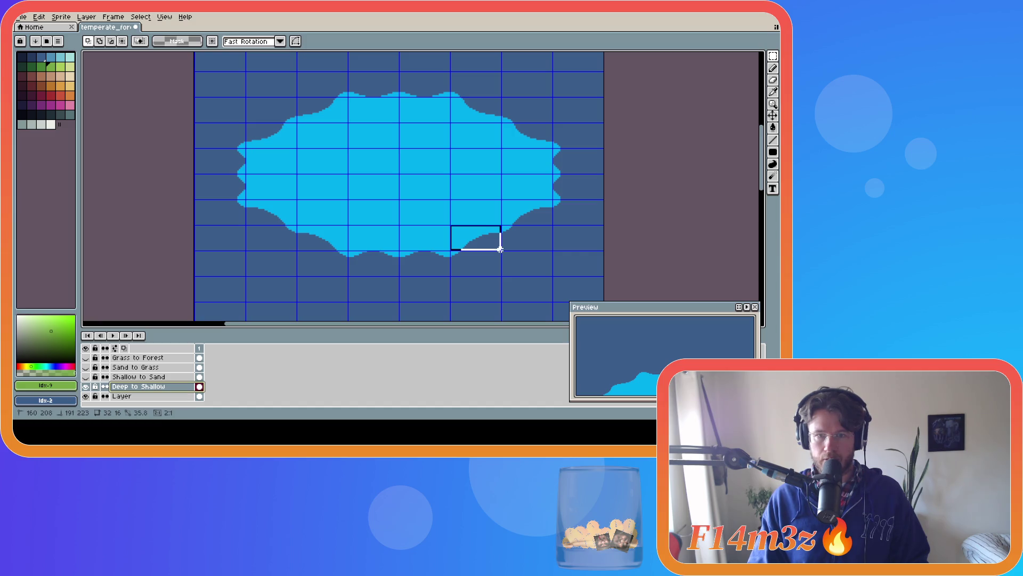
left_click_drag(500, 249, 501, 249)
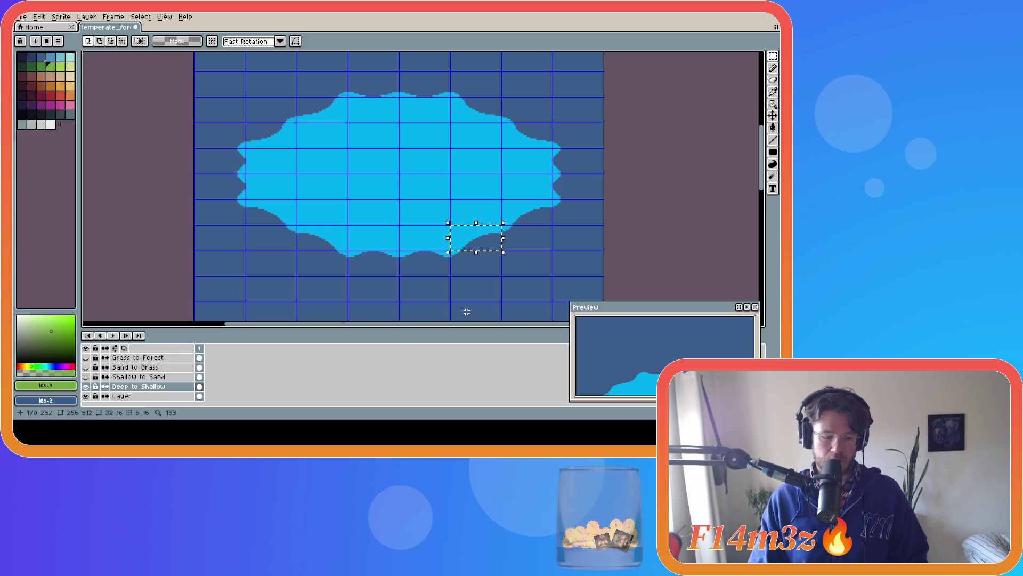
Paste the water edge piece mirrored into the fourth row beside the rock tile, grid-aligned.
left_click(87, 386)
left_click(92, 396)
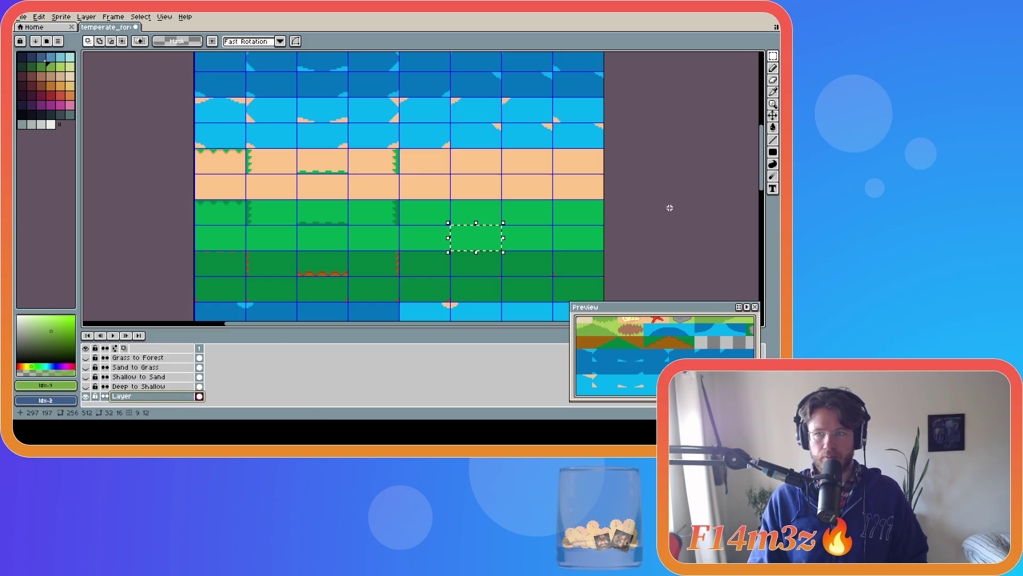
left_click_drag(762, 172, 763, 128)
key("ctrl+v")
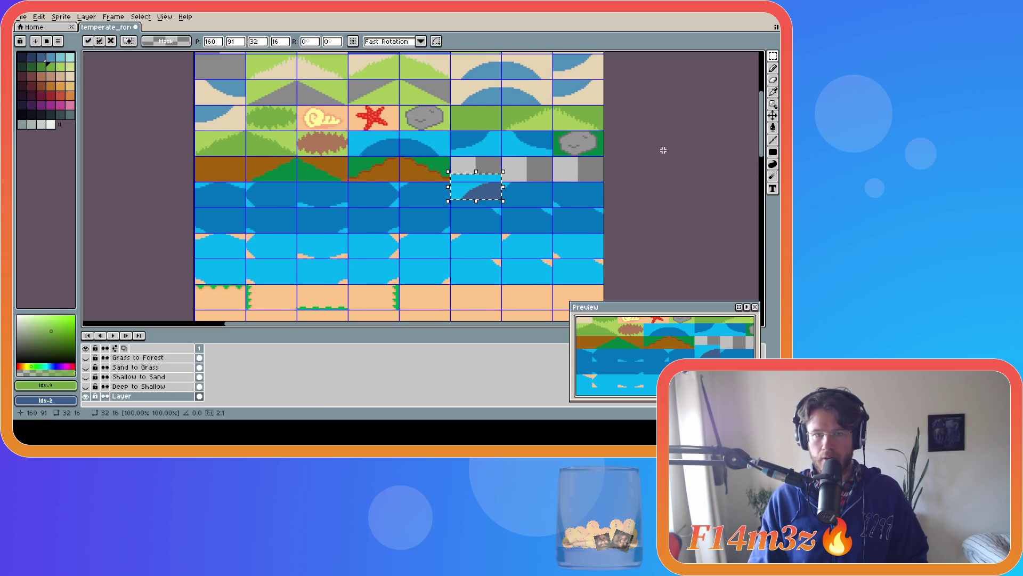
mouse_move(473, 193)
left_mouse_down()
mouse_move(472, 169)
mouse_move(365, 148)
mouse_move(378, 151)
left_mouse_up()
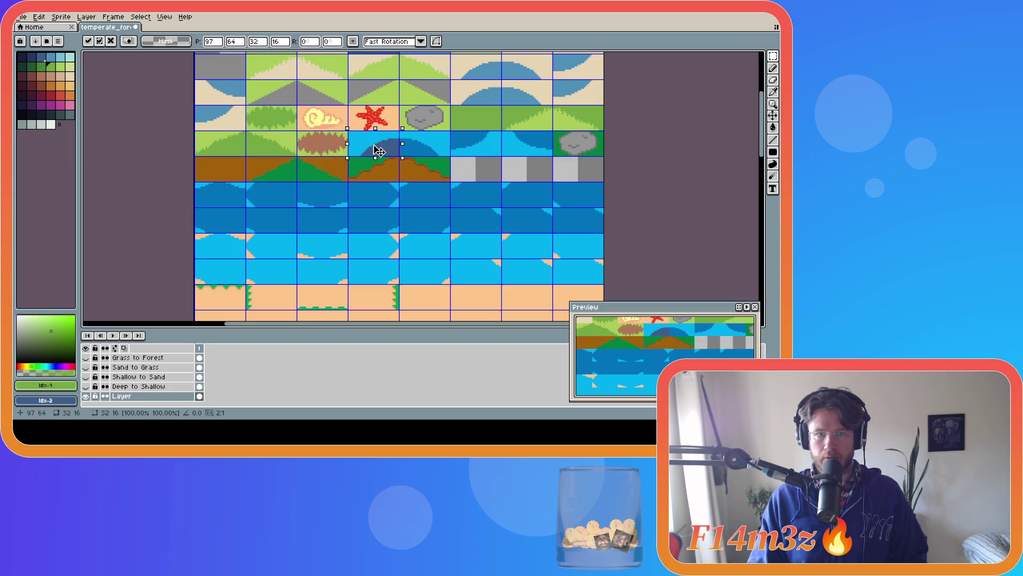
key("shift+h")
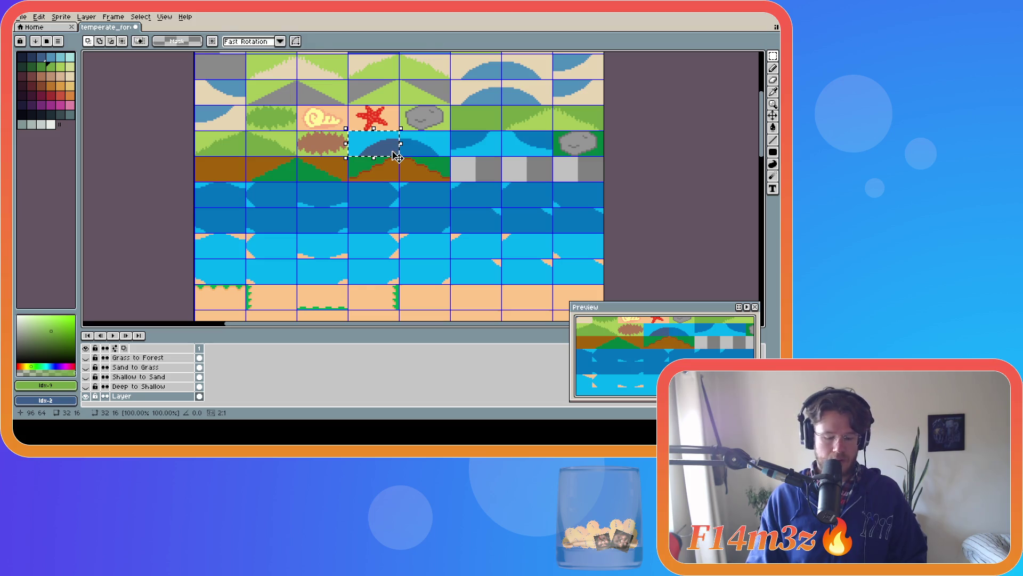
left_click_drag(393, 154, 437, 154)
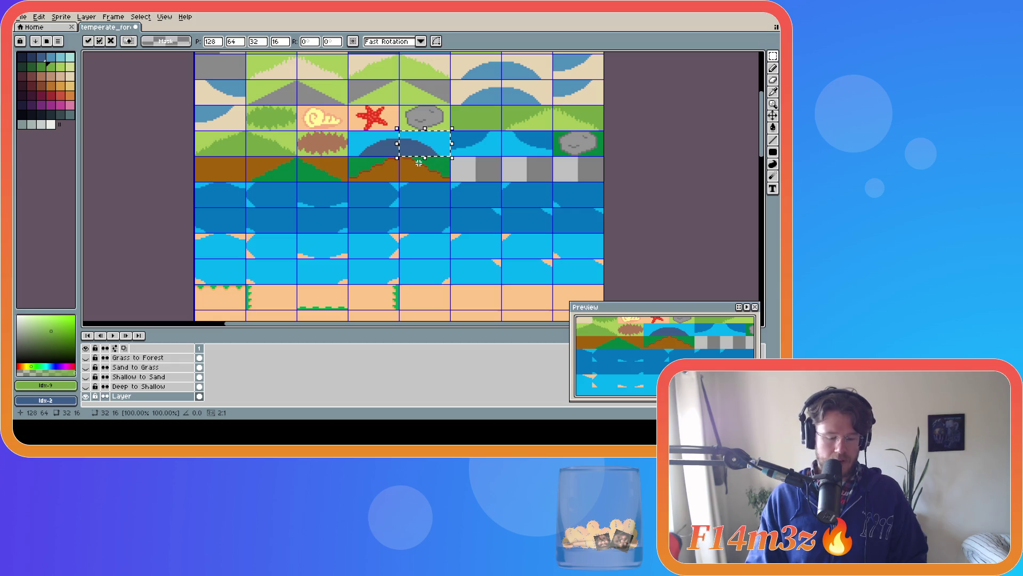
left_click_drag(426, 151, 534, 151)
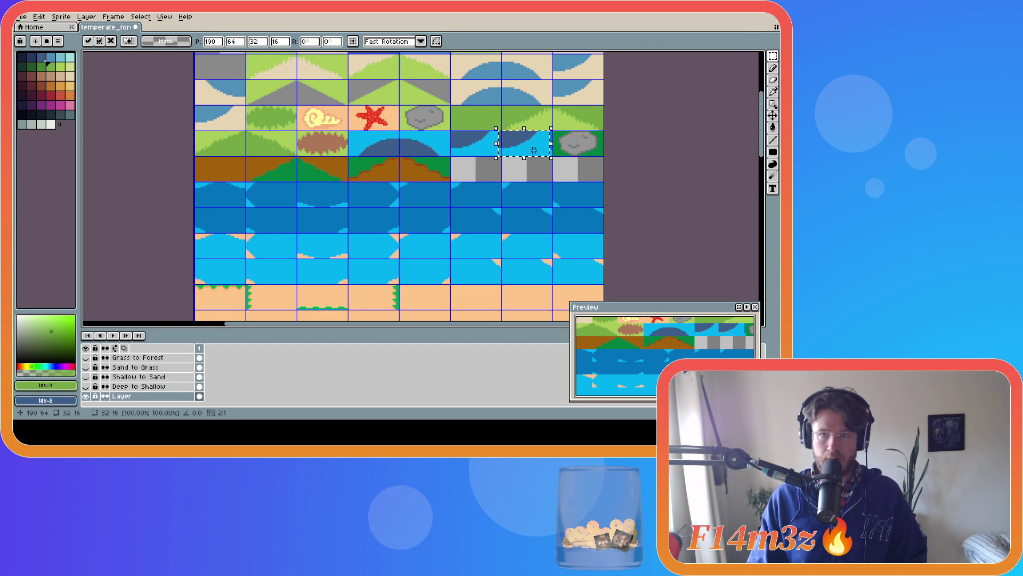
key("Right")
key("Right")
key("Down")
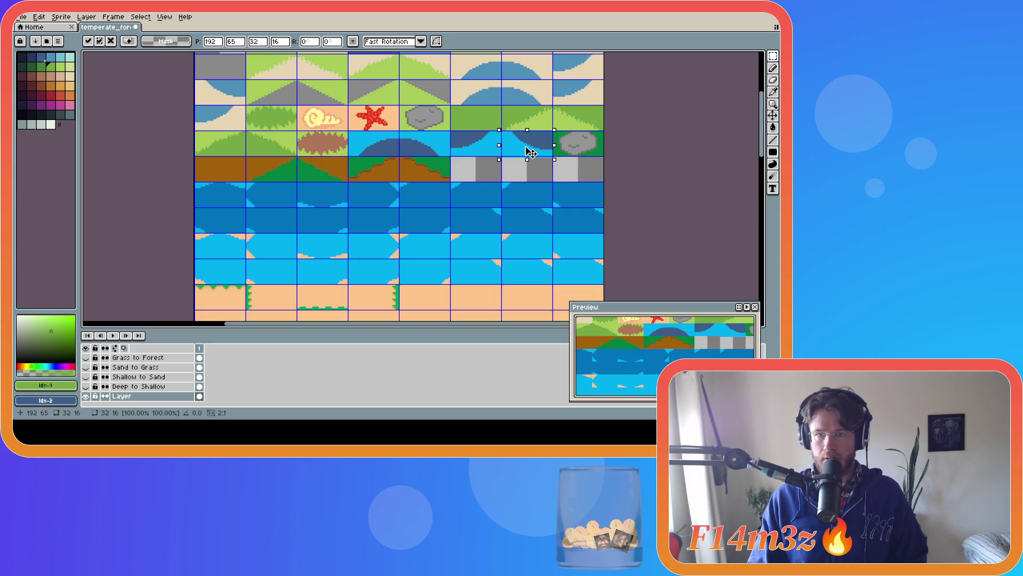
key("Return")
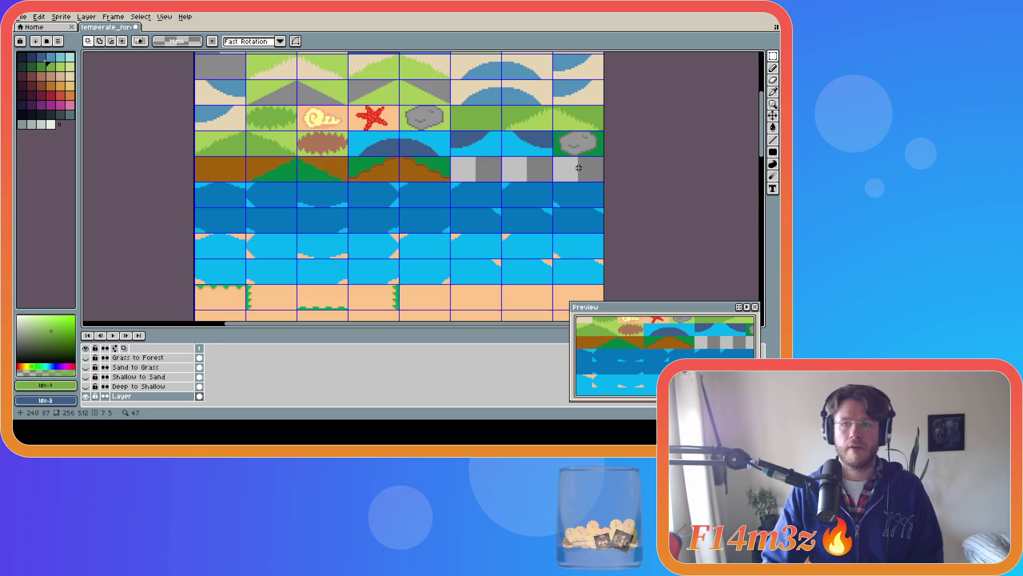
key("g")
left_click(485, 130, "alt")
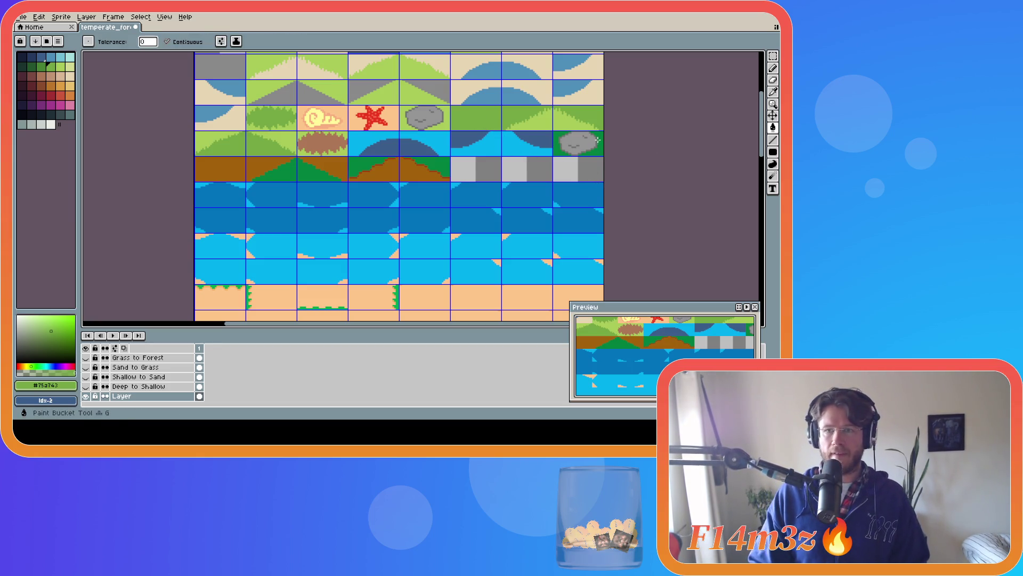
key("ctrl+z")
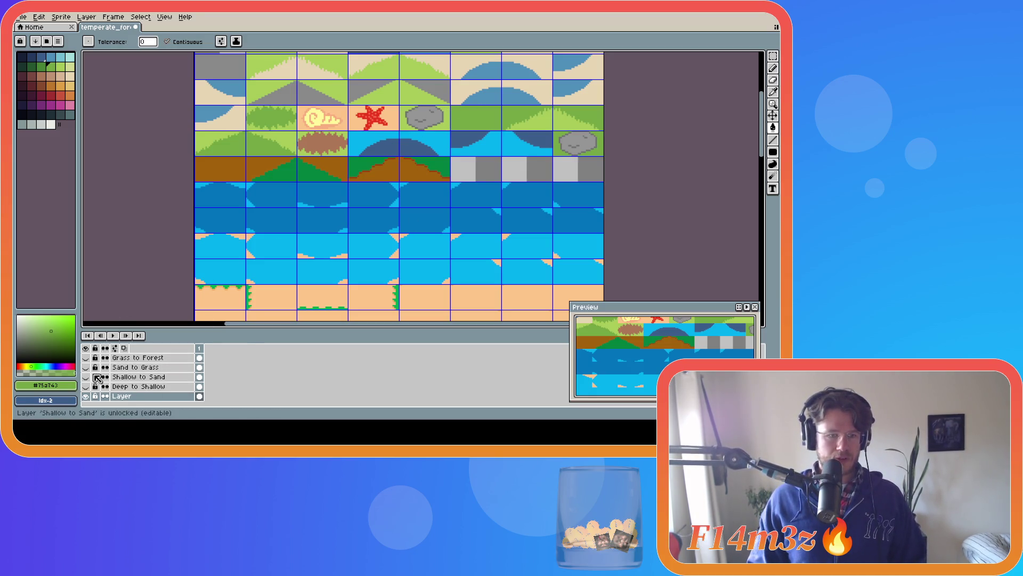
Rename the Forest to Dirt Copy layer to Forest to Dirt.
scroll(120, 372, "up", 1)
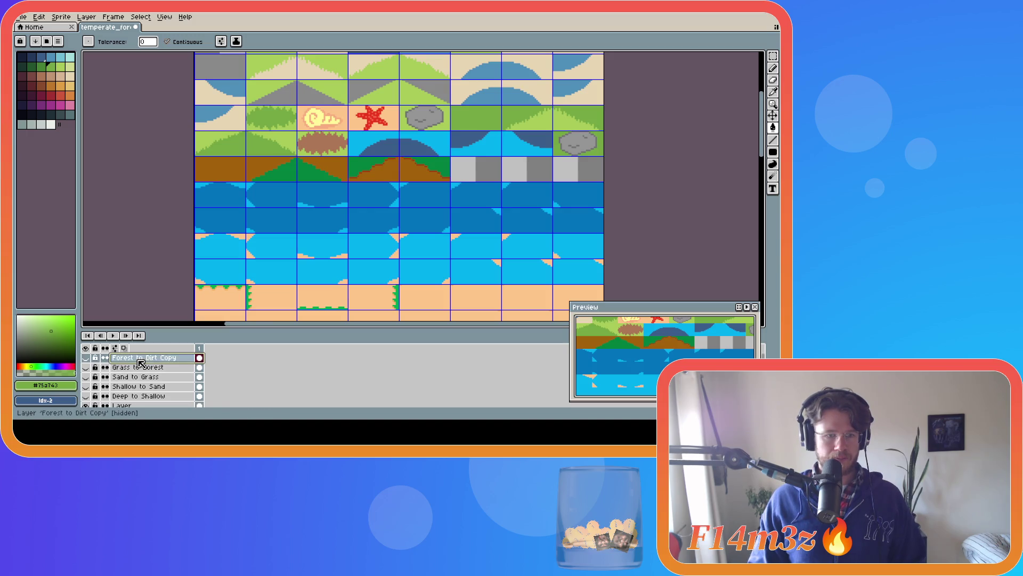
double_click(131, 357)
left_click(423, 208)
key("BackSpace")
key("BackSpace")
key("BackSpace")
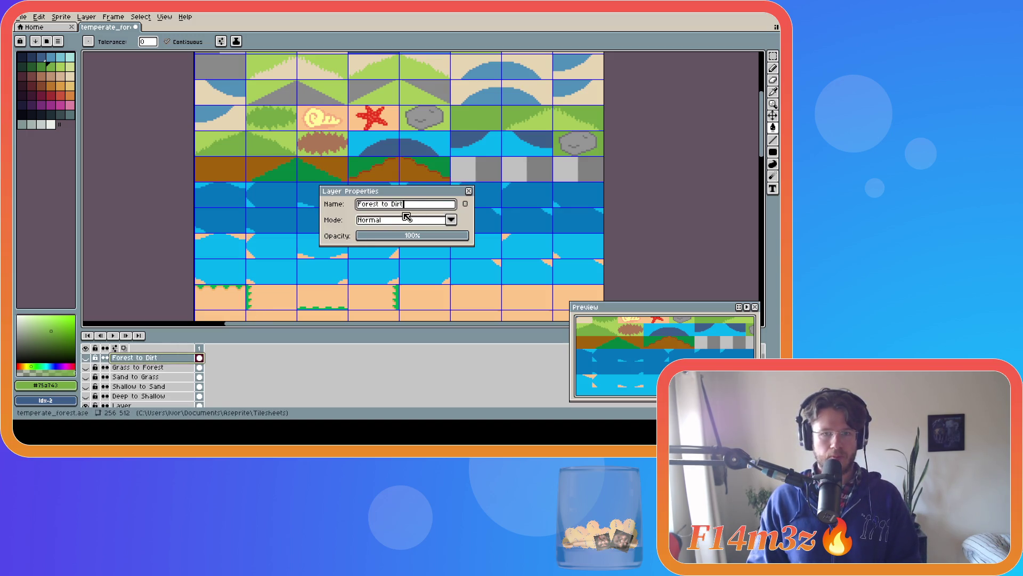
key("Return")
Toggle the Forest to Dirt reference visibility and make it the active layer.
left_click(85, 357)
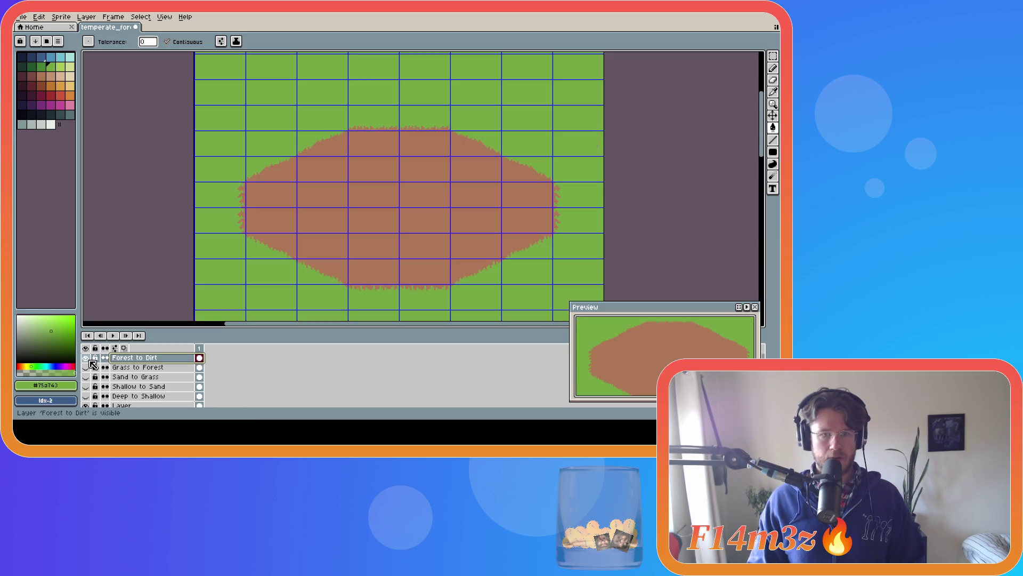
left_click(90, 360)
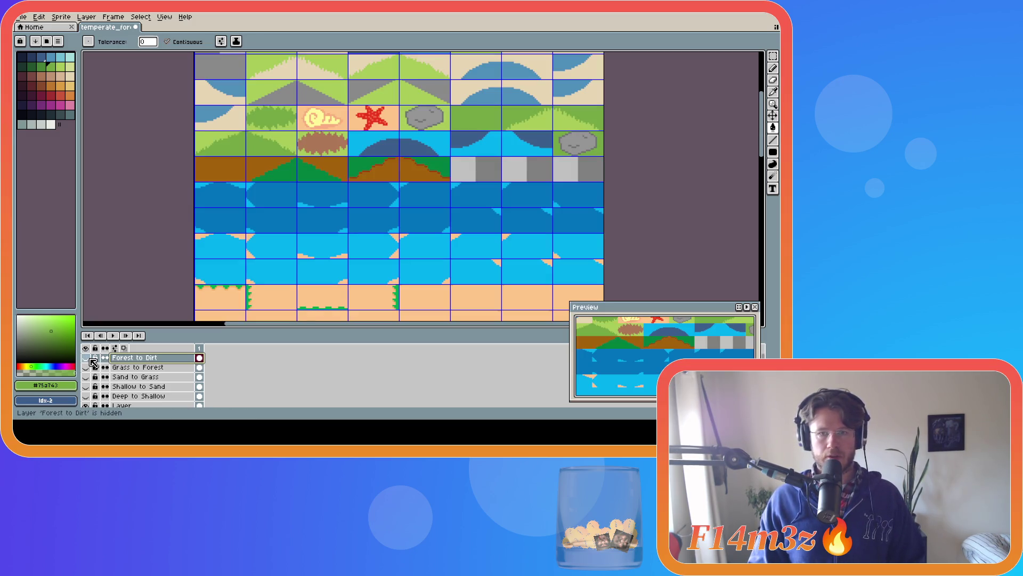
left_click(91, 360)
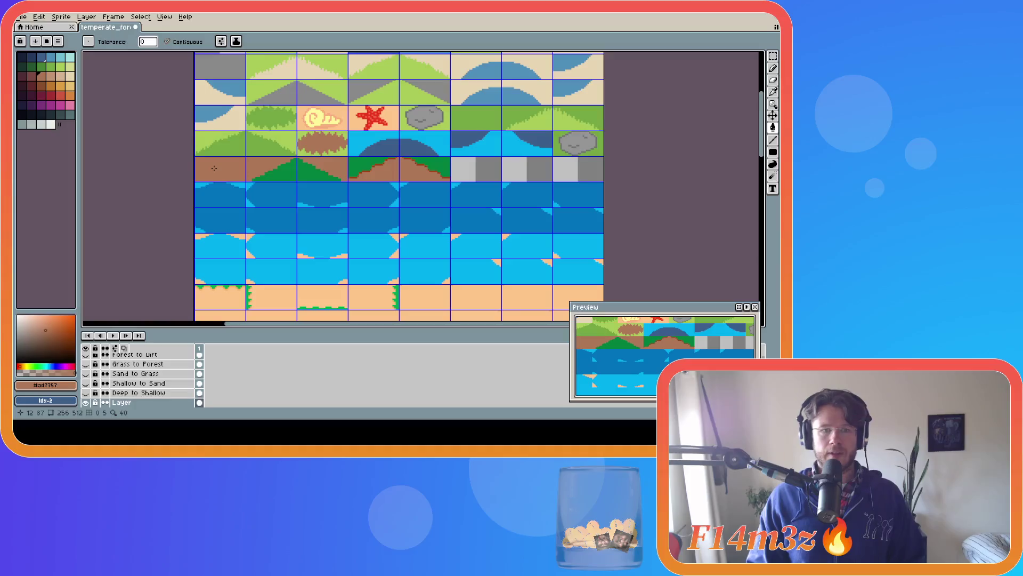
left_click(85, 383)
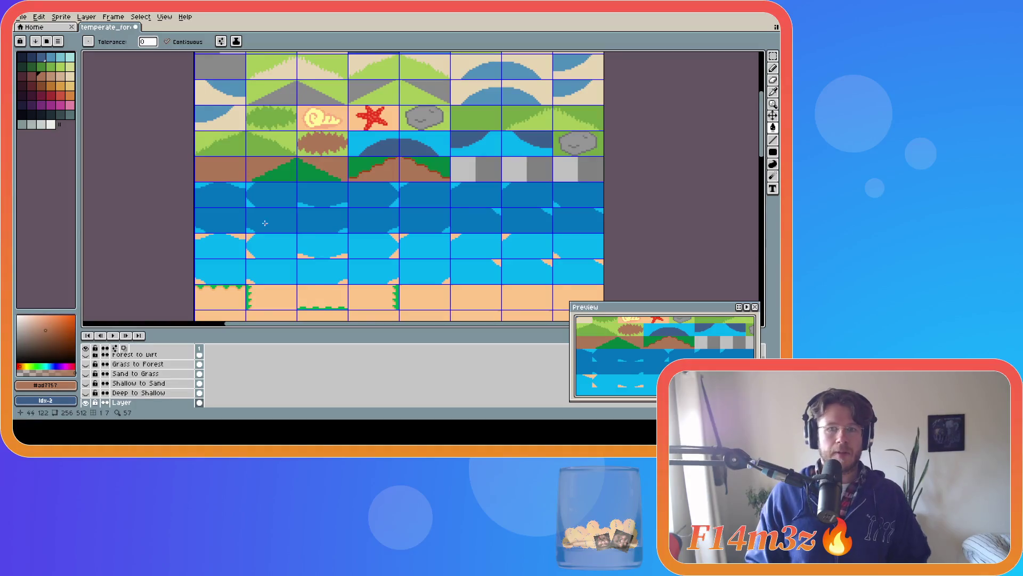
scroll(86, 388, "up", 1)
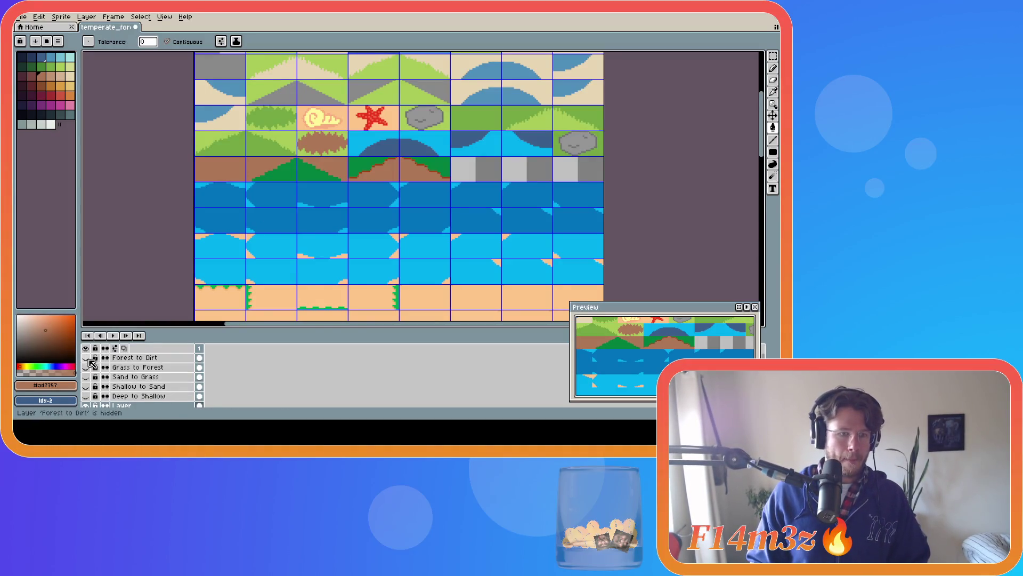
left_click(85, 357)
left_click(133, 357)
Marquee-select a dirt-to-grass edge tile on the Forest to Dirt reference.
key("m")
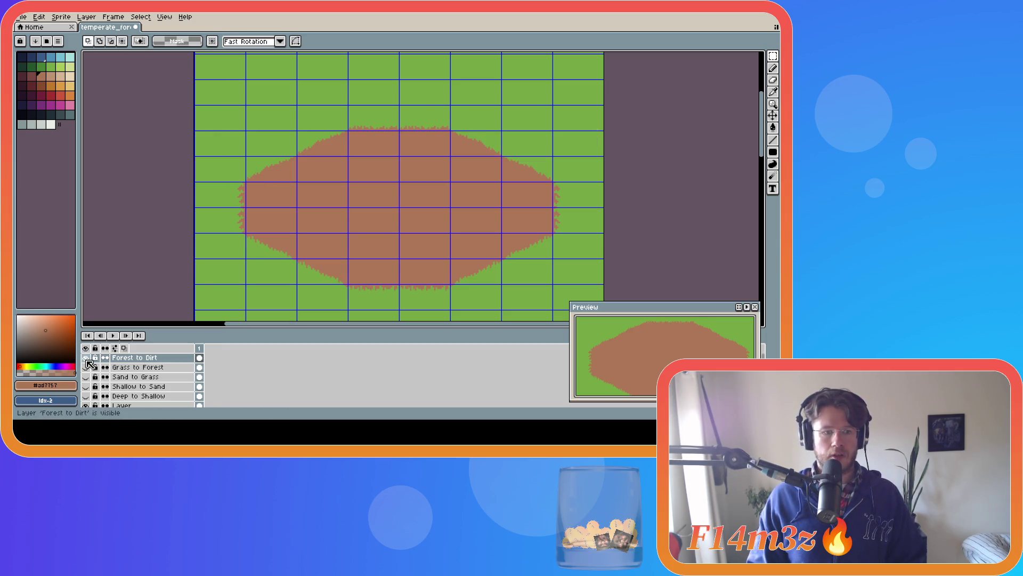
left_click(86, 357)
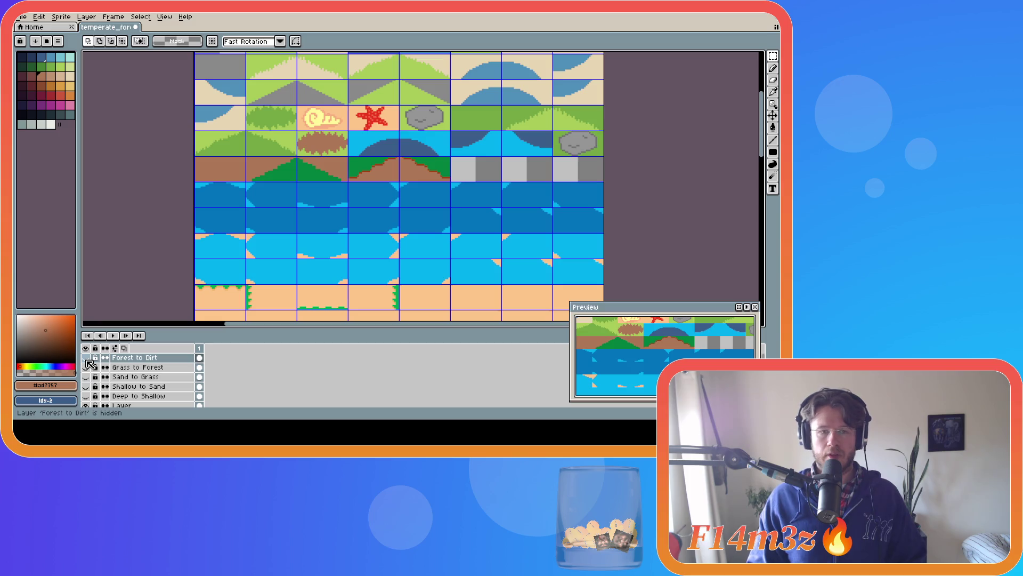
left_click(86, 358)
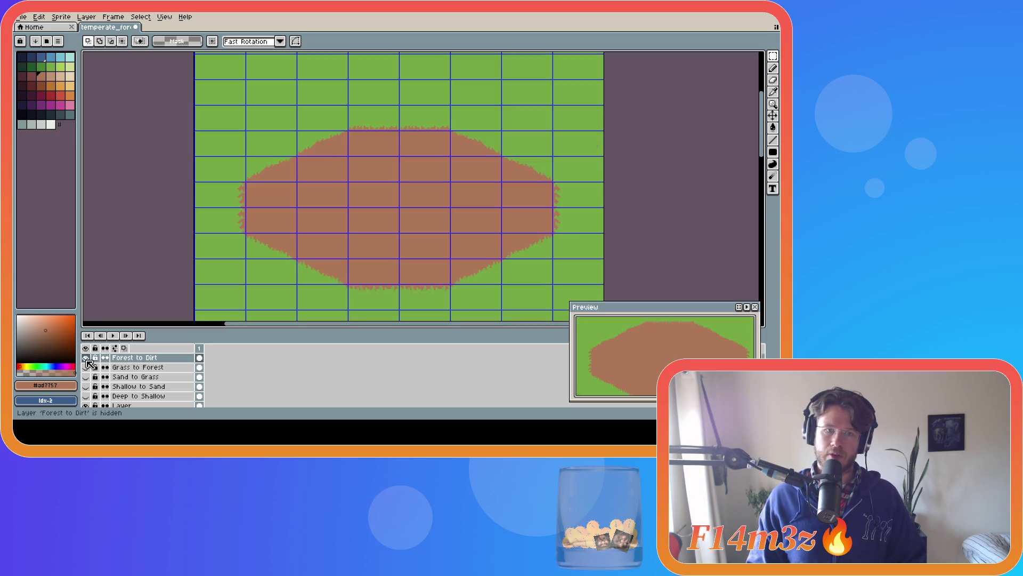
scroll(456, 263, "up", 1)
scroll(457, 263, "down", 1)
scroll(457, 264, "up", 1)
left_click_drag(449, 258, 524, 293)
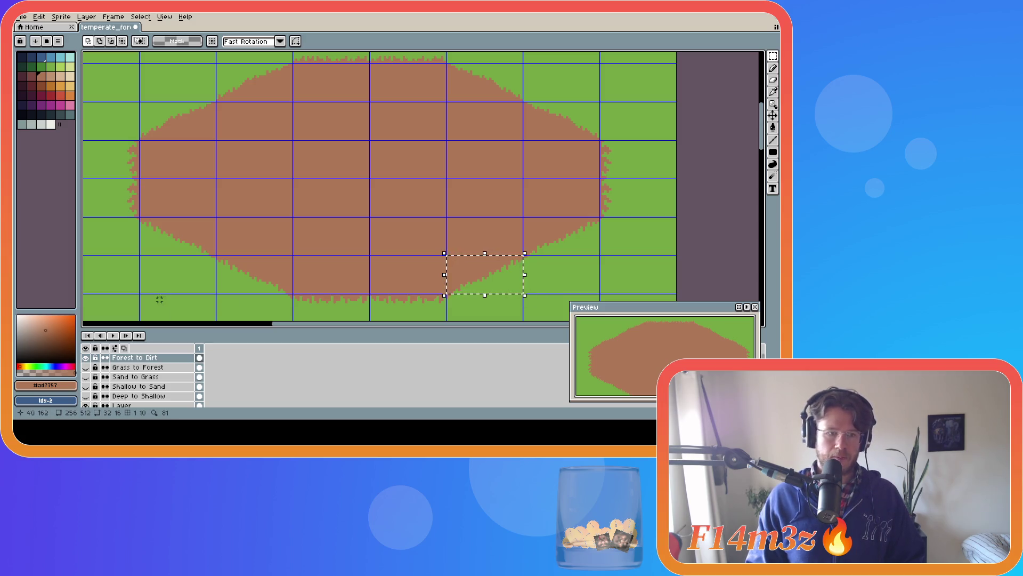
Paste the slope tile mirrored horizontally into the tileset's brown row.
left_click(85, 357)
left_click(122, 405)
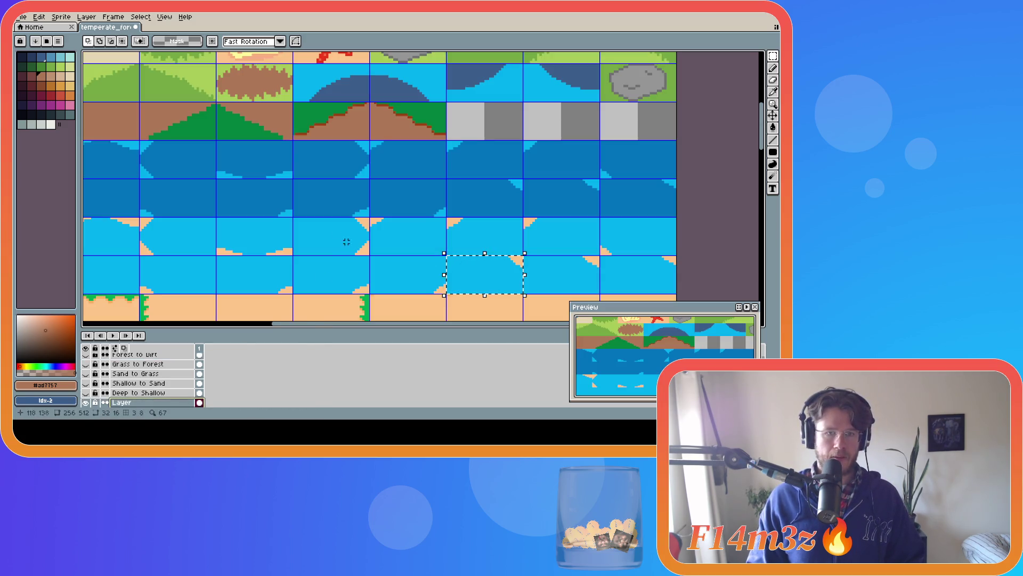
key("ctrl+v")
mouse_move(472, 285)
left_mouse_down()
mouse_move(427, 244)
mouse_move(229, 133)
mouse_move(181, 129)
left_mouse_up()
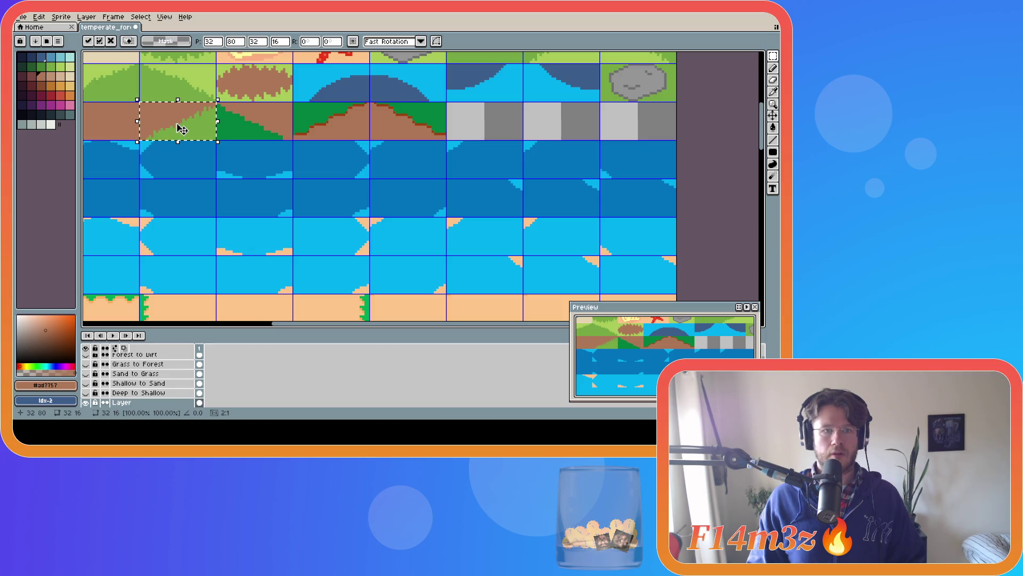
key("shift+h")
mouse_move(174, 131)
left_mouse_down()
mouse_move(258, 125)
mouse_move(251, 130)
left_mouse_up()
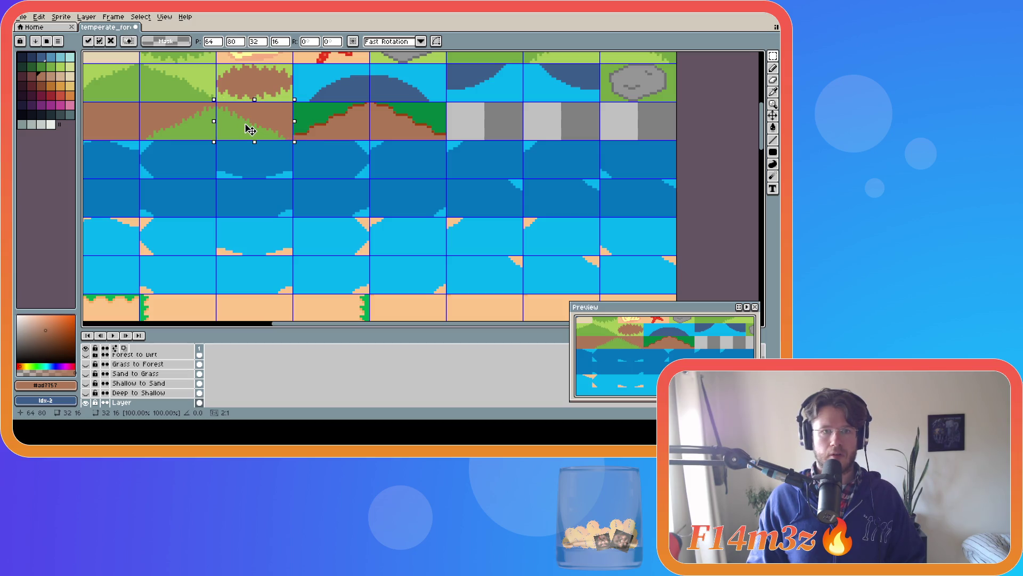
key("Return")
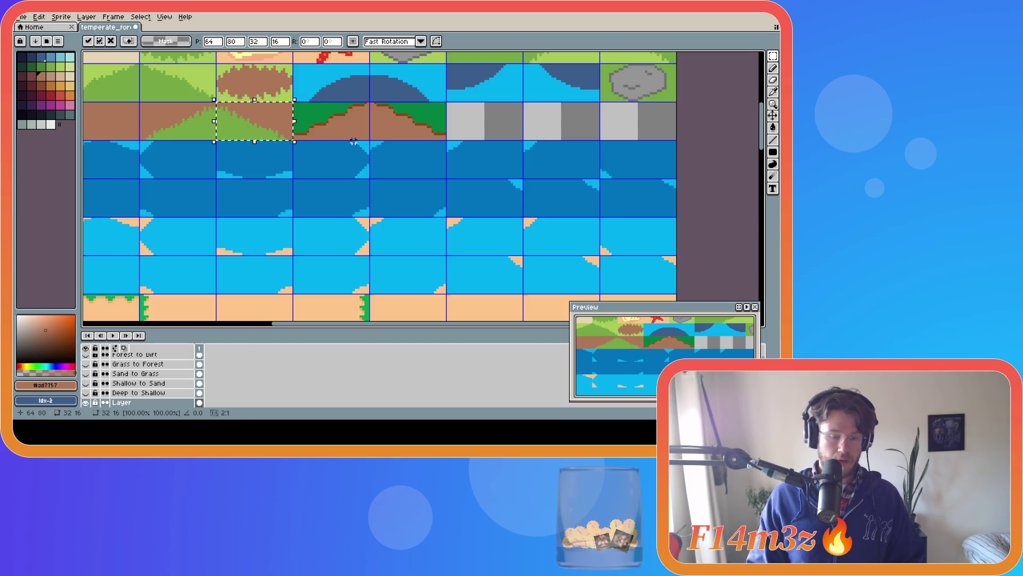
Place a second flipped slope tile in the brown row and save temperate_forest.ase.
mouse_move(246, 121)
left_mouse_down()
mouse_move(321, 126)
mouse_move(322, 139)
left_mouse_up()
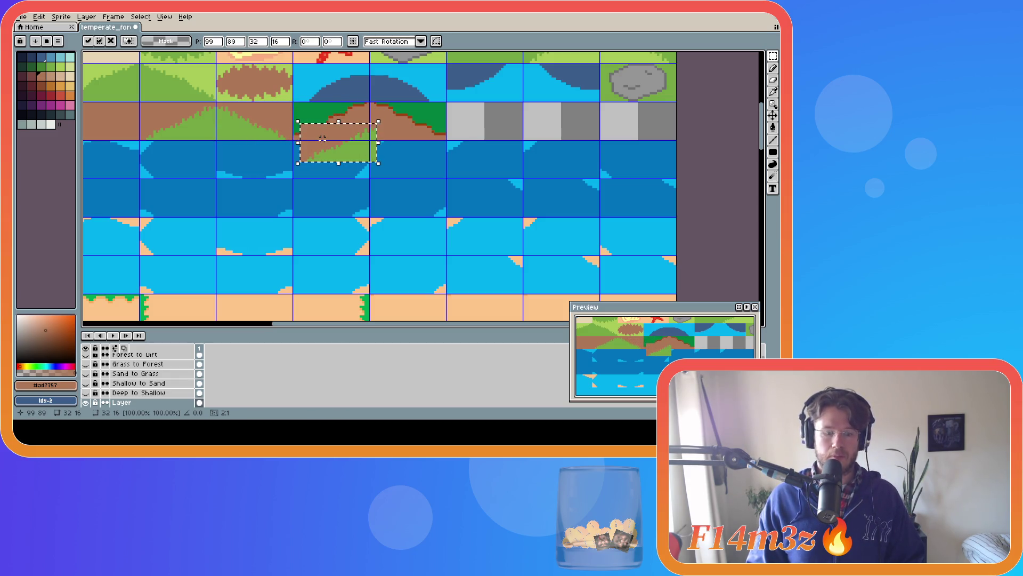
key("shift+v")
key("shift+h")
mouse_move(329, 149)
left_mouse_down()
mouse_move(318, 127)
mouse_move(406, 127)
left_mouse_up()
key("shift+h")
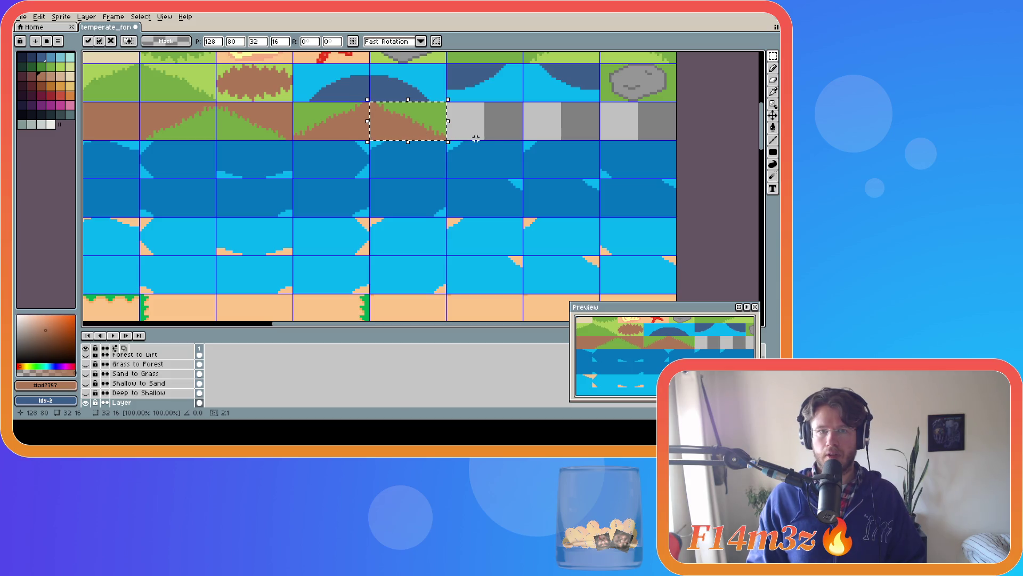
key("ctrl+d")
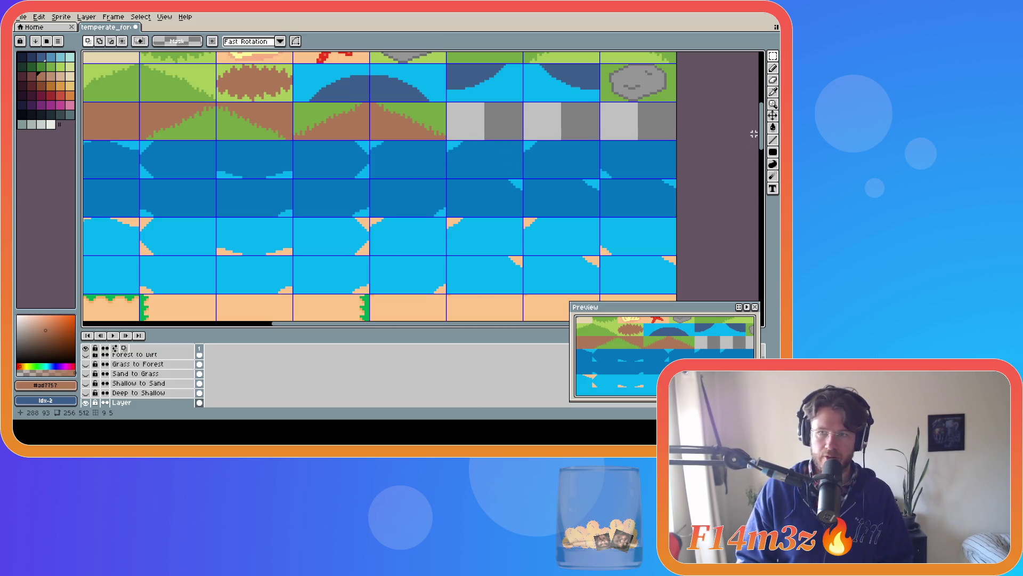
key("ctrl+s")
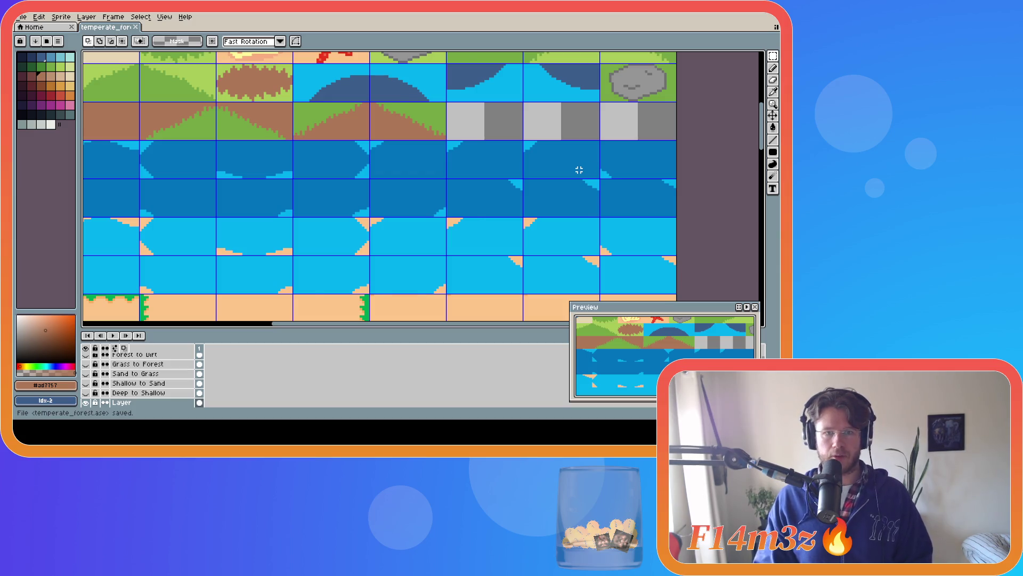
Bucket-fill the deep and shallow water tiles with darker blues from the palette.
scroll(573, 167, "down", 1)
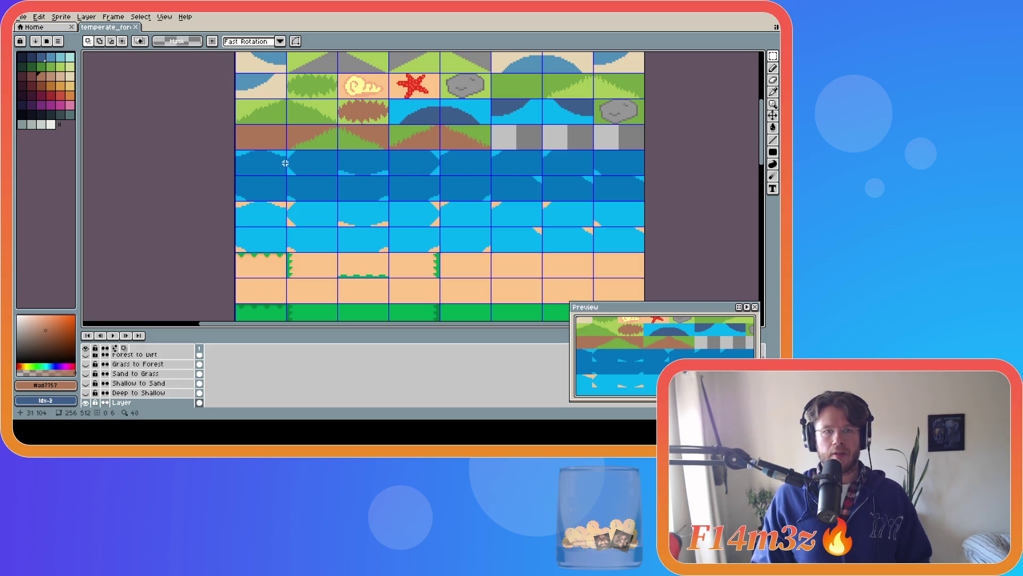
left_click(250, 162, "alt")
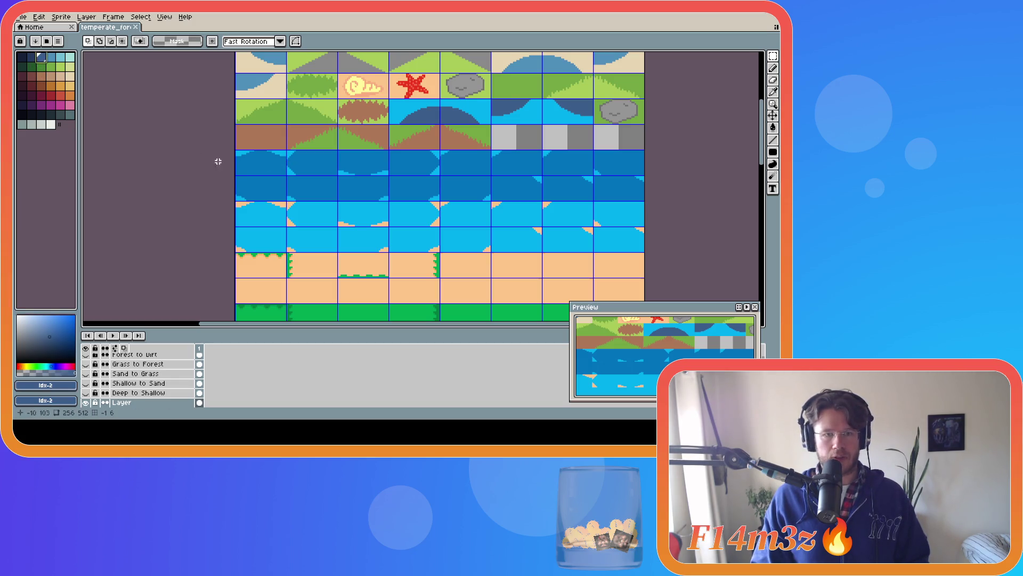
key("g")
left_click(269, 166)
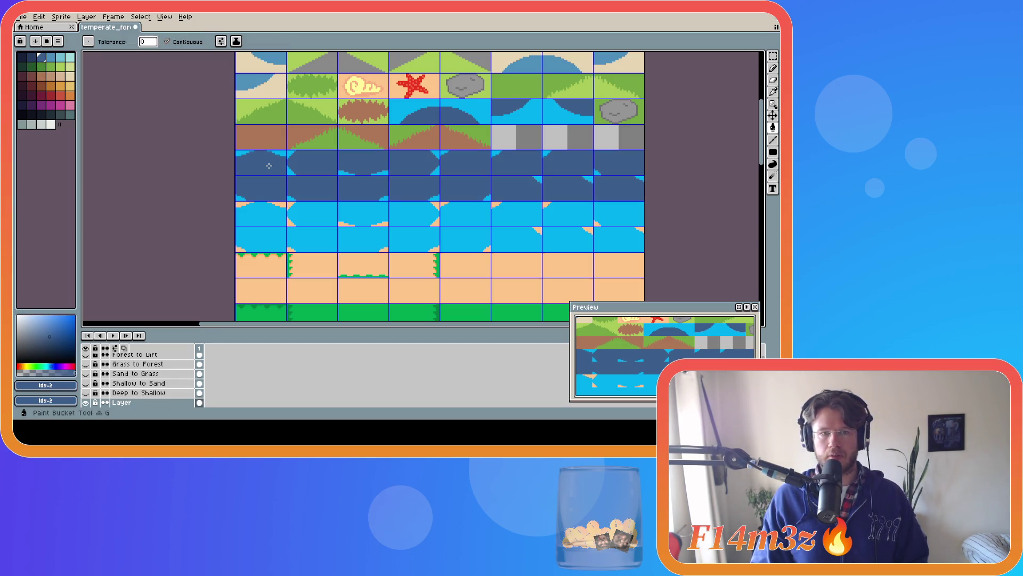
left_click(268, 154, "alt")
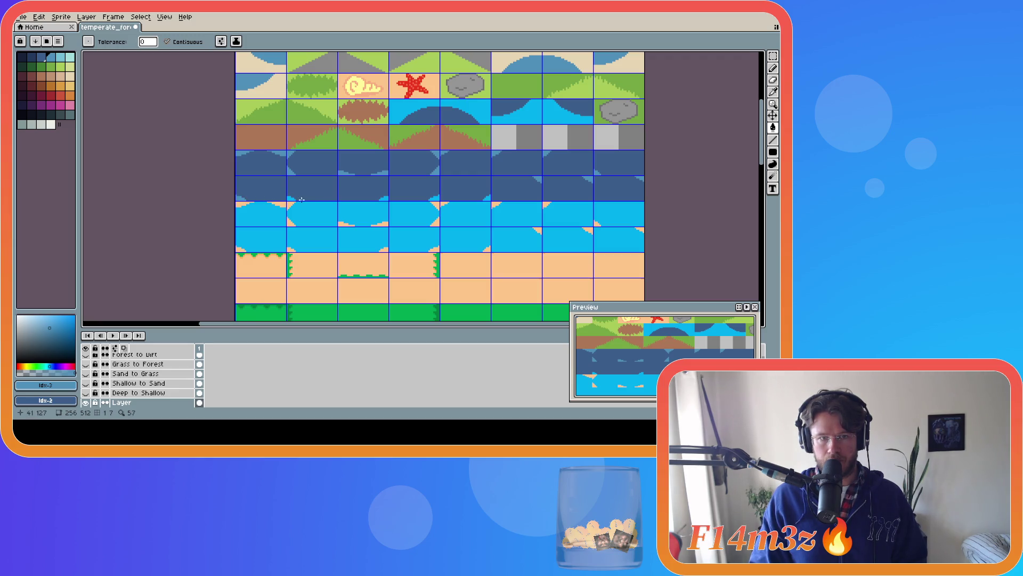
left_click(401, 198)
key("ctrl+z")
left_click(438, 202)
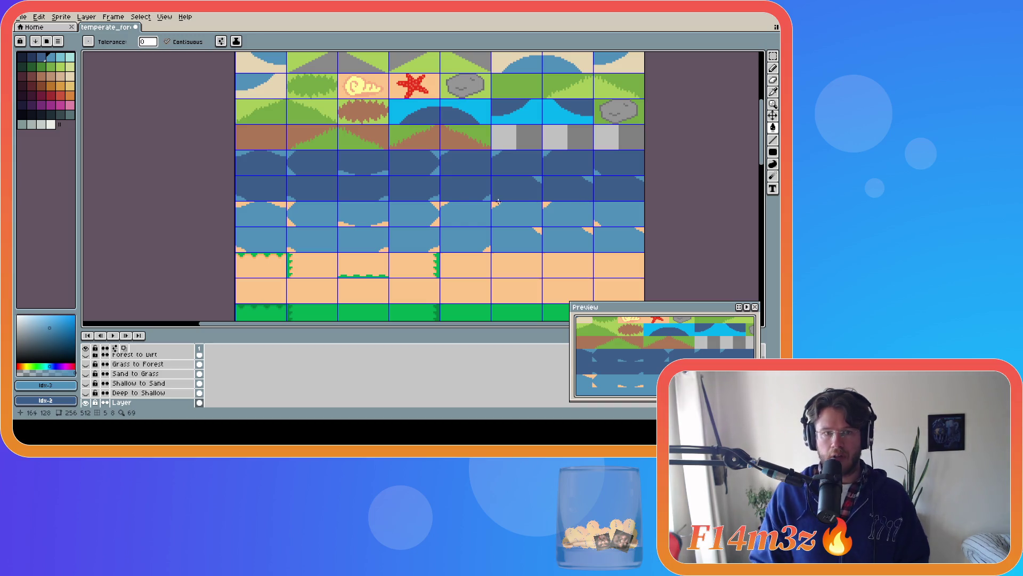
Sample the pale beige from the canvas and fill the orange sand tiles with it.
left_click(238, 204, "alt")
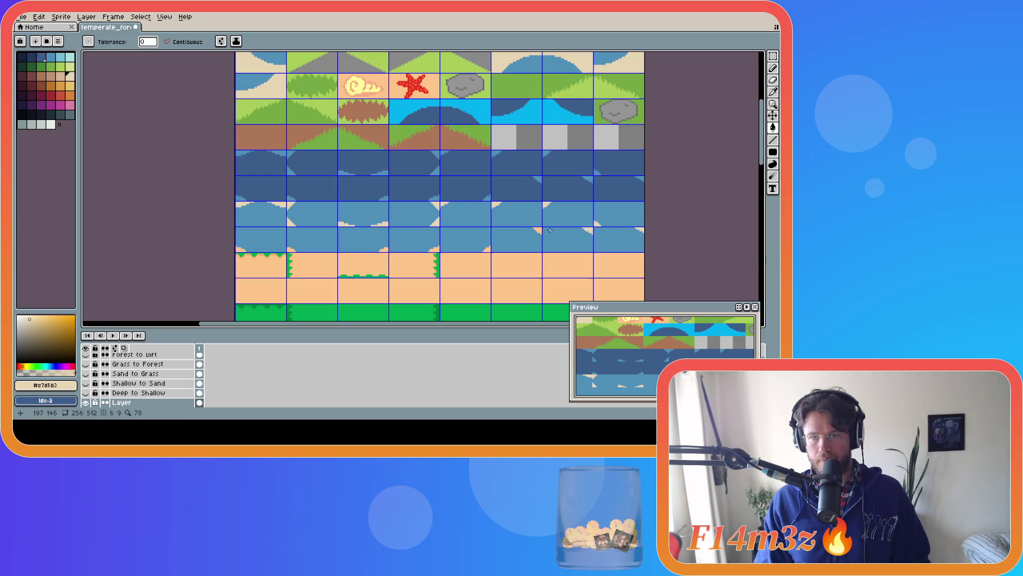
left_click(486, 249)
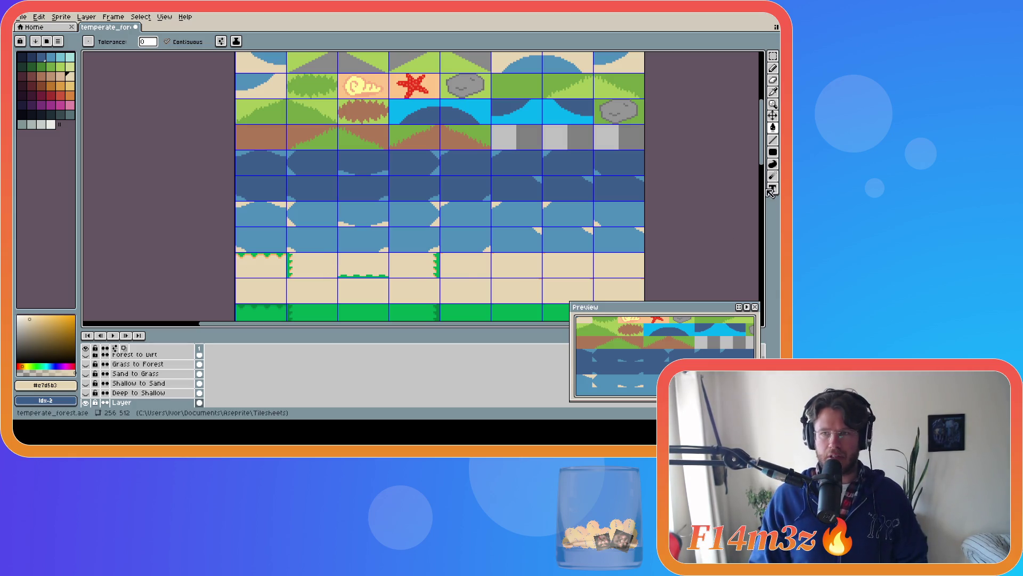
scroll(258, 185, "down", 3)
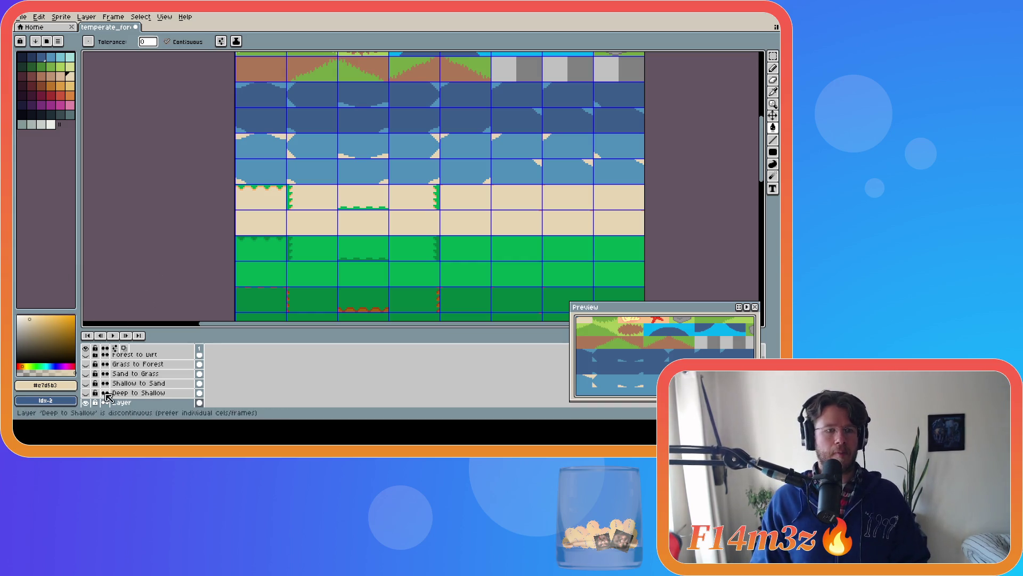
Select a sand-to-grass edge tile and move it to the start of the sand row.
left_click(85, 373)
left_click(136, 373)
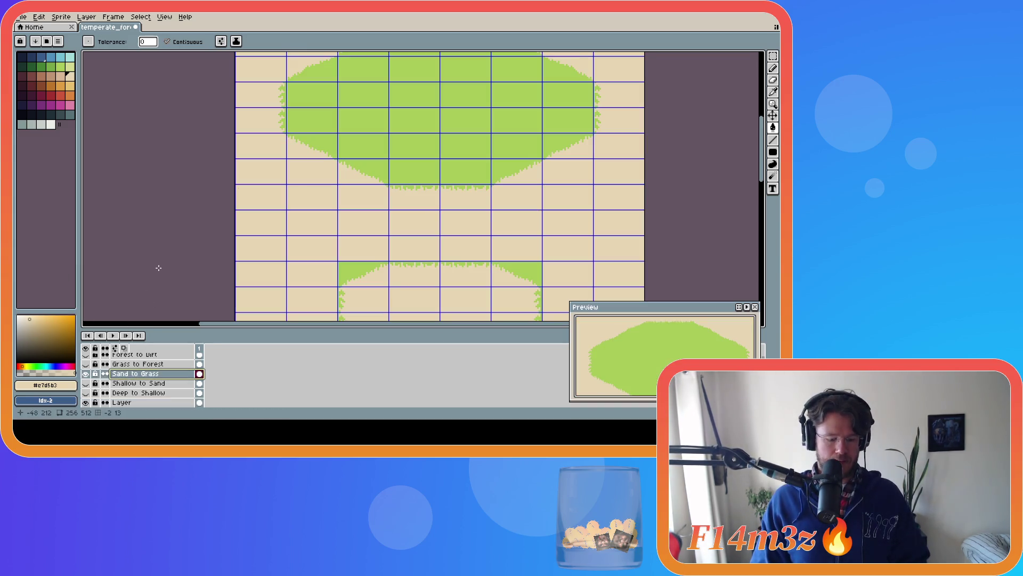
key("m")
left_click_drag(389, 184, 439, 209)
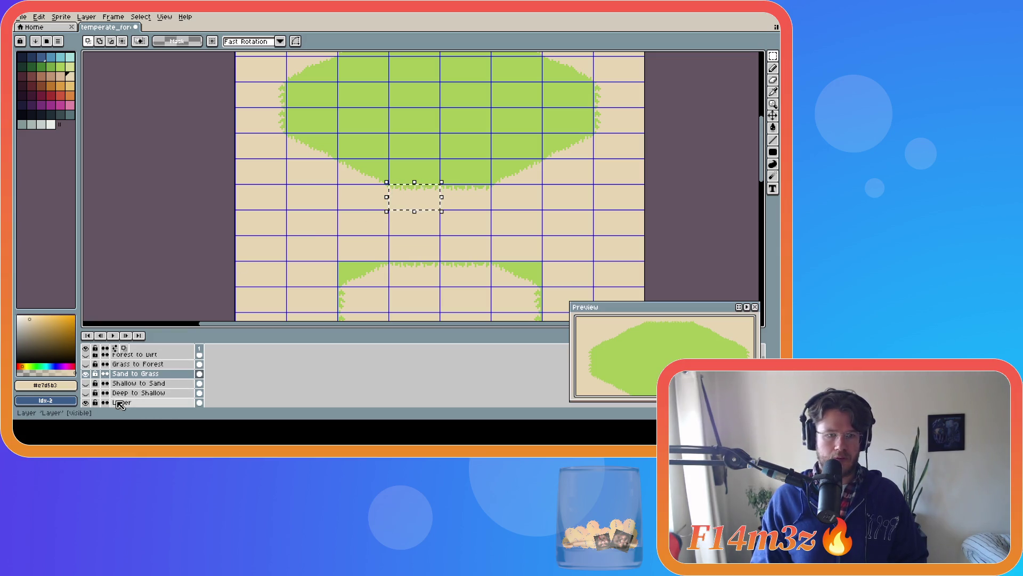
left_click(119, 403)
left_click(85, 374)
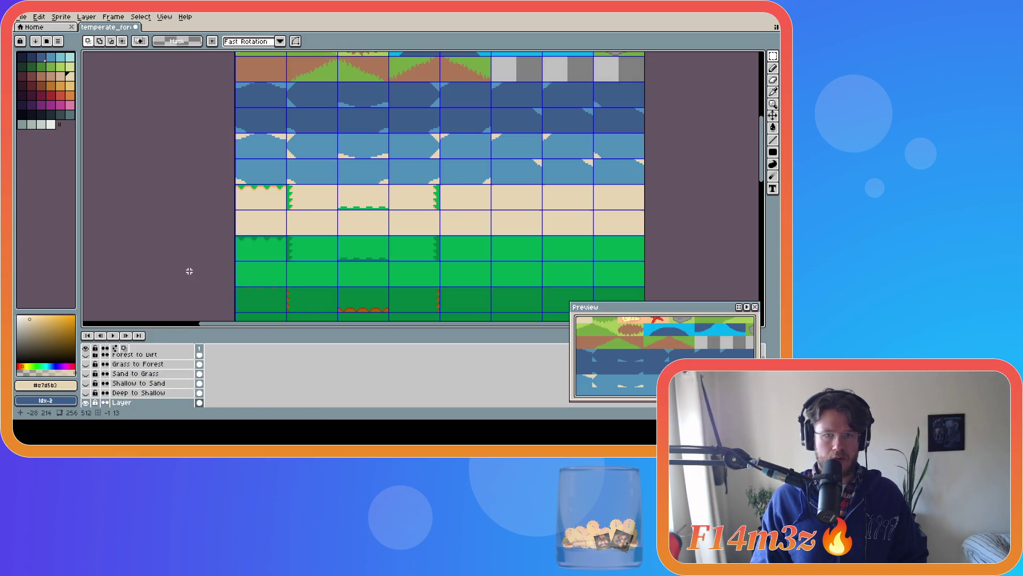
left_click_drag(430, 196, 275, 198)
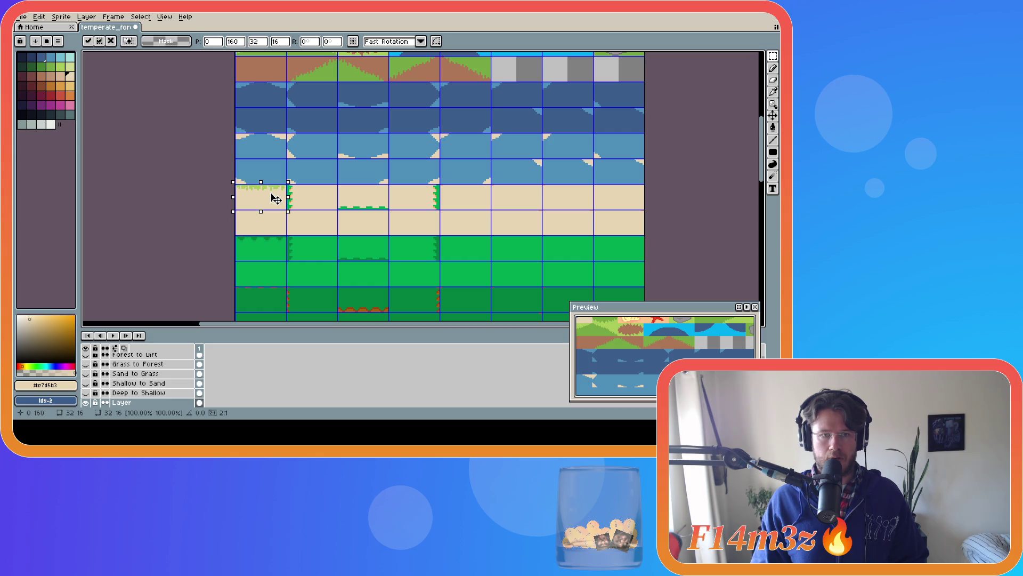
left_click(190, 194)
Toggle the main tileset layer off and on to compare the result.
left_click(86, 403)
left_click(86, 403)
left_click(87, 403)
left_click(87, 403)
left_click(87, 404)
left_click(87, 404)
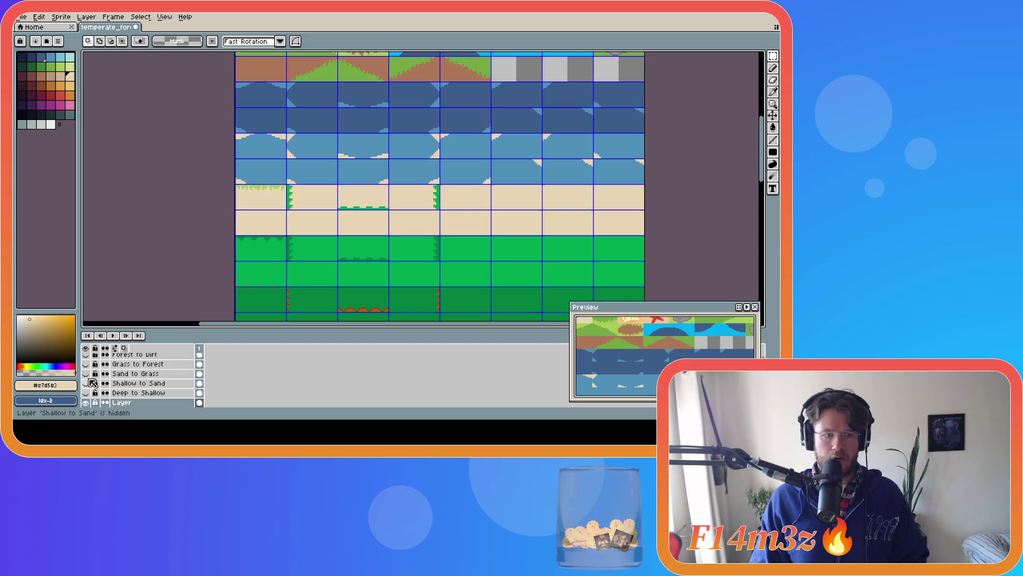
Try copying the grass blob's right-edge tile into the tileset, then cancel the paste.
left_click(86, 373)
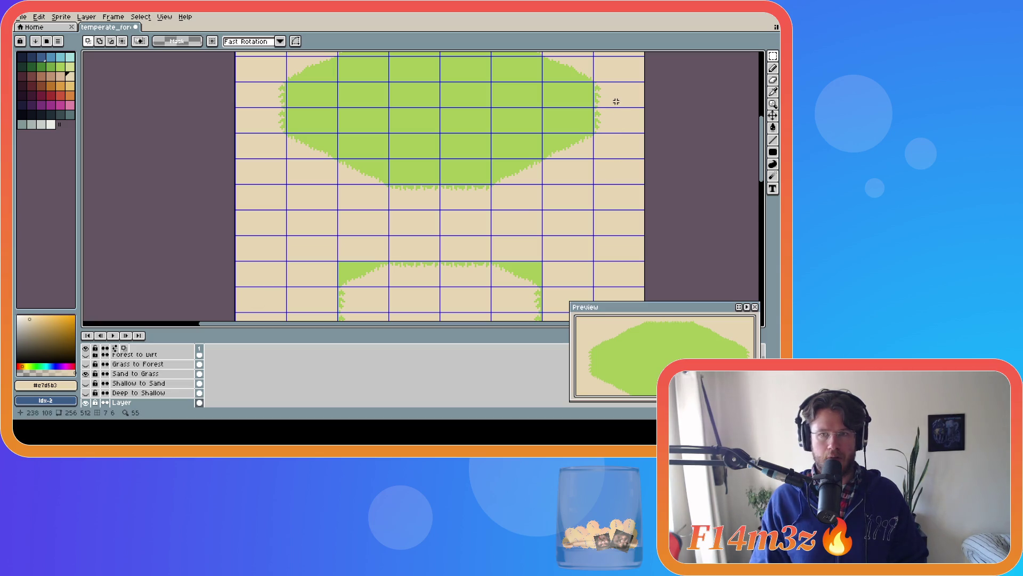
left_click_drag(594, 108, 645, 135)
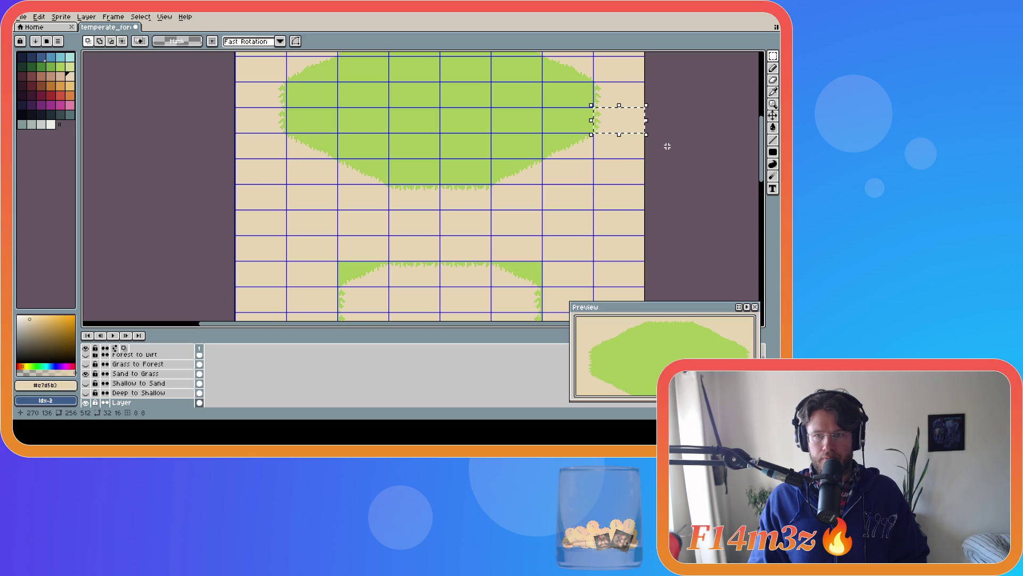
left_click(174, 261)
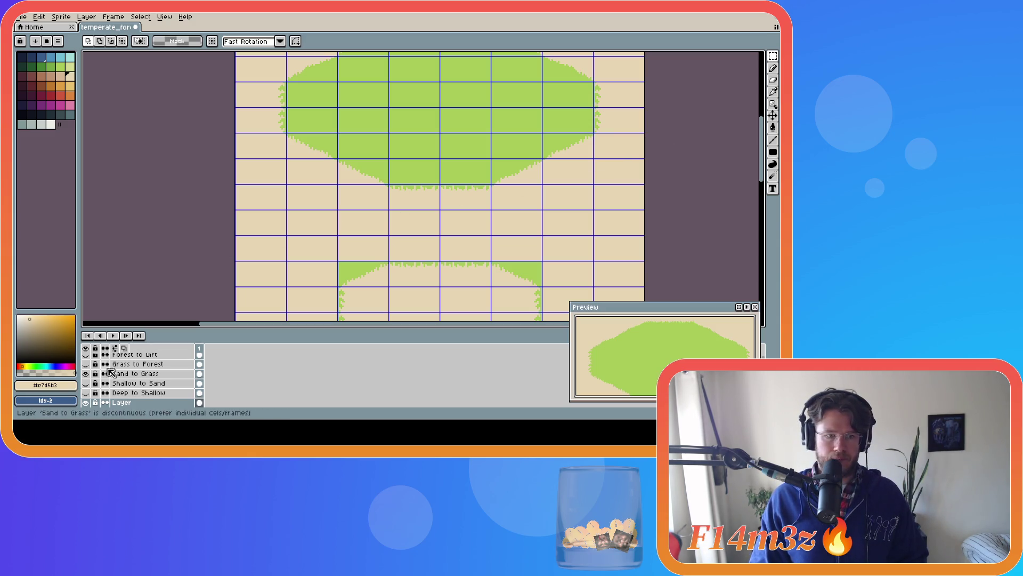
left_click(87, 374)
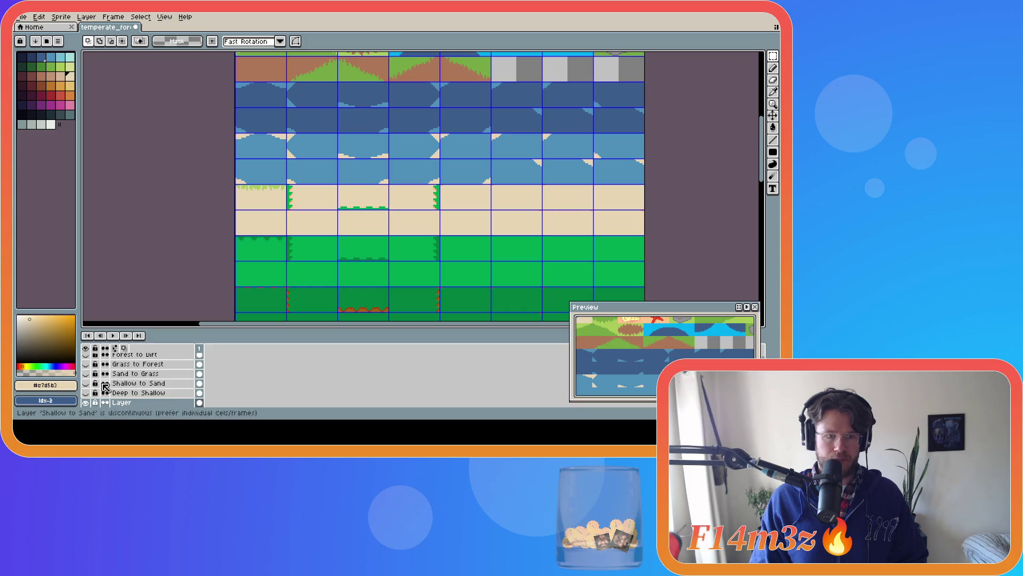
key("ctrl+shift+d")
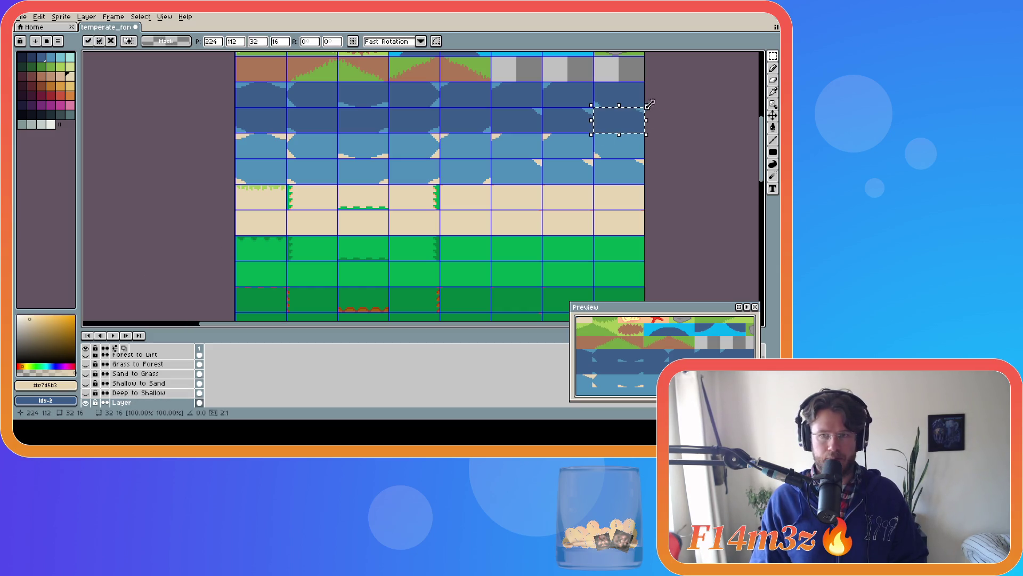
mouse_move(619, 128)
left_mouse_down()
mouse_move(617, 170)
mouse_move(594, 170)
left_mouse_up()
key("Escape")
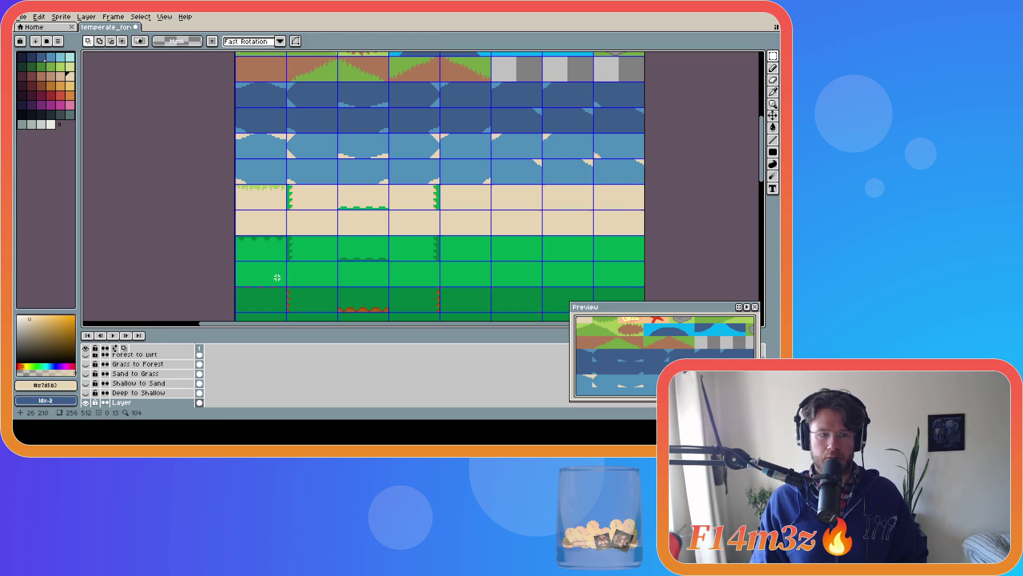
Show Sand to Grass, make it active, and select the grass blob's right-edge tile.
left_click(136, 373)
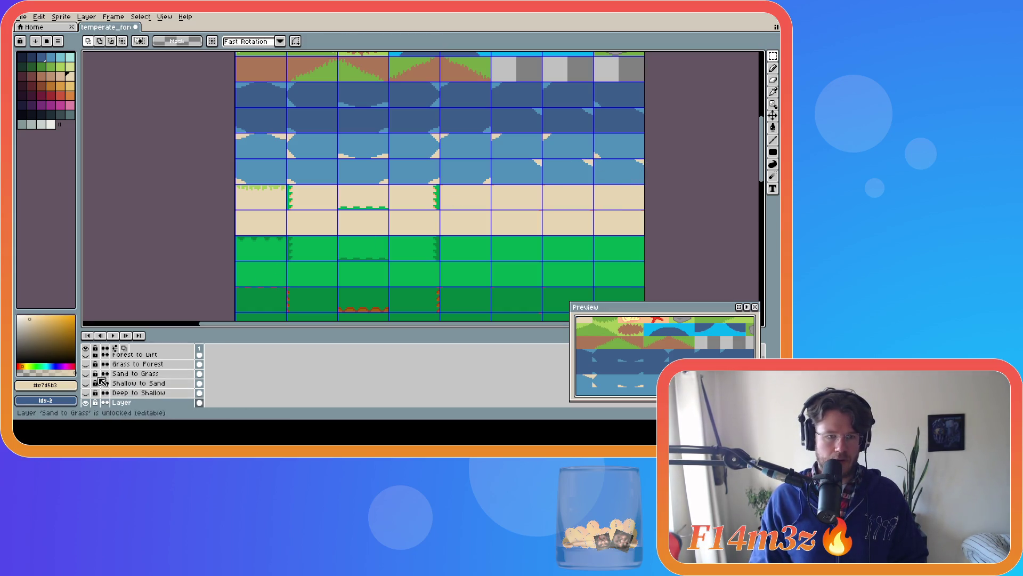
left_click(85, 373)
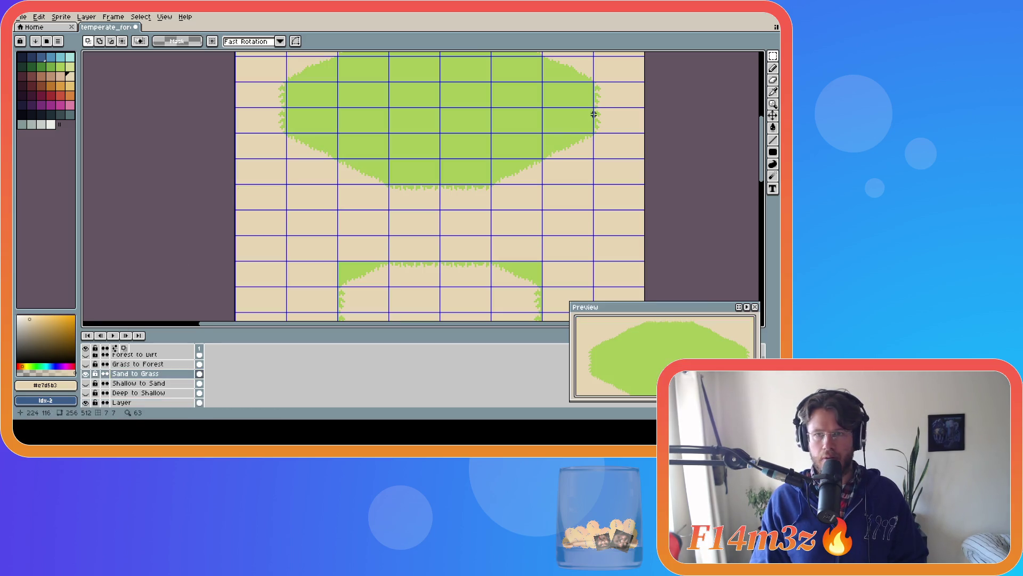
left_click_drag(594, 107, 644, 132)
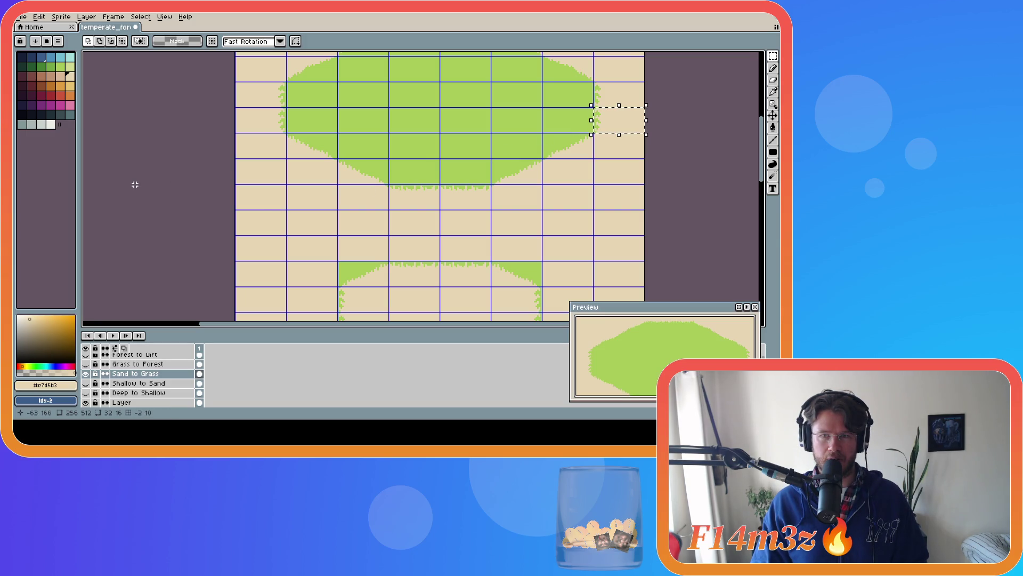
Paste the right-edge grass tile into the sand row's fourth column.
key("ctrl+d")
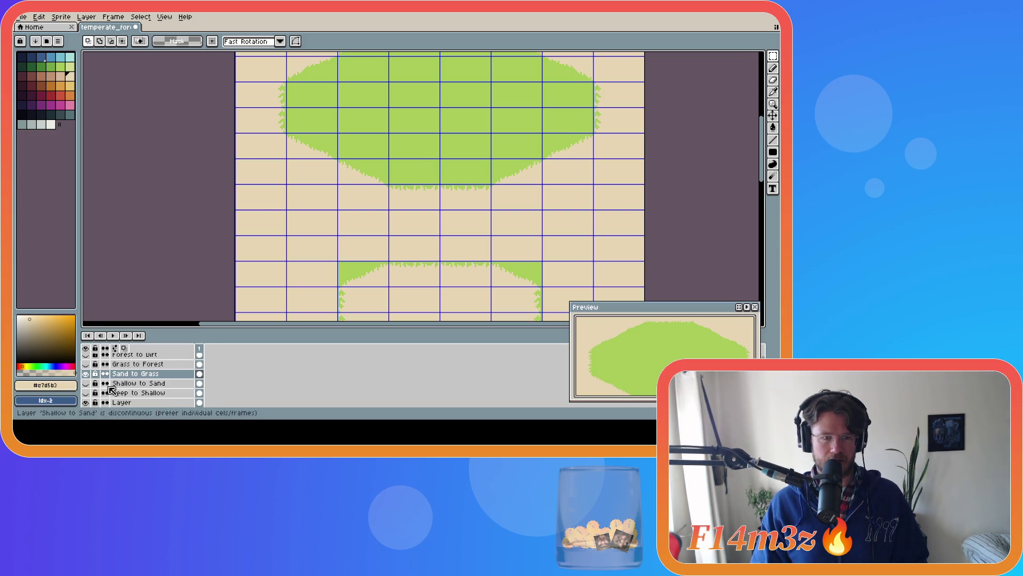
left_click(123, 403)
left_click(86, 373)
key("ctrl+v")
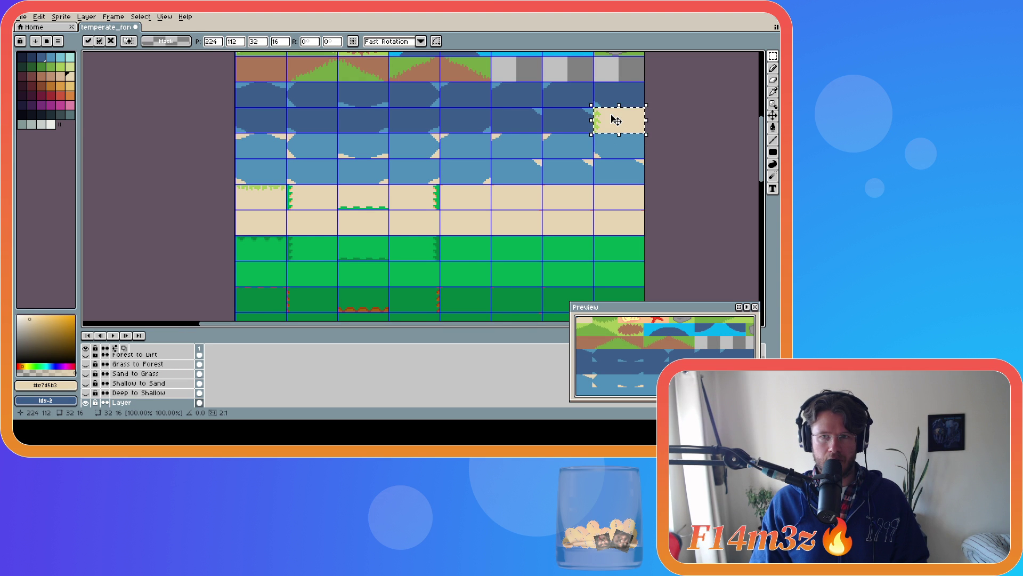
left_click_drag(616, 121, 309, 199)
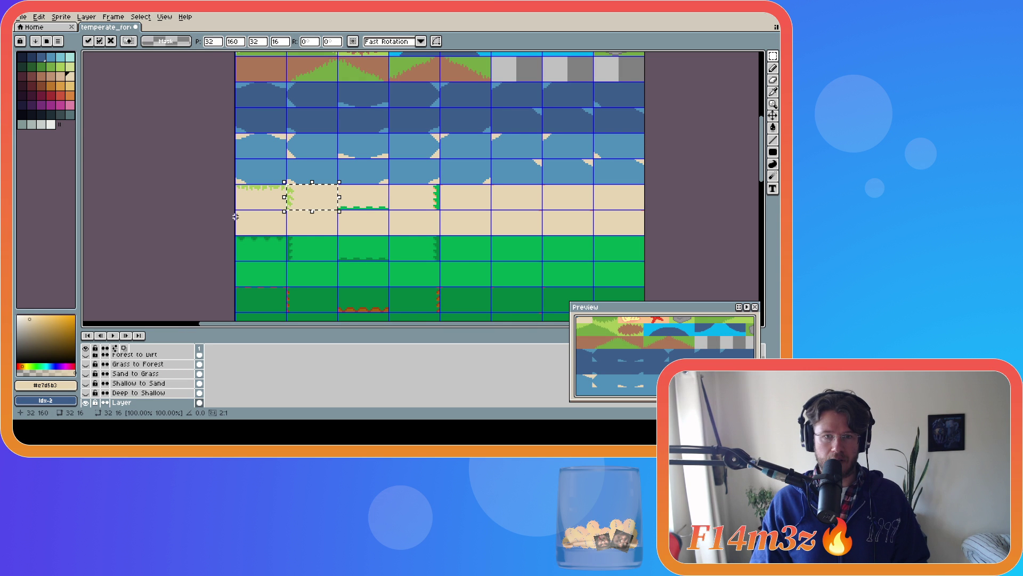
left_click_drag(320, 205, 418, 203)
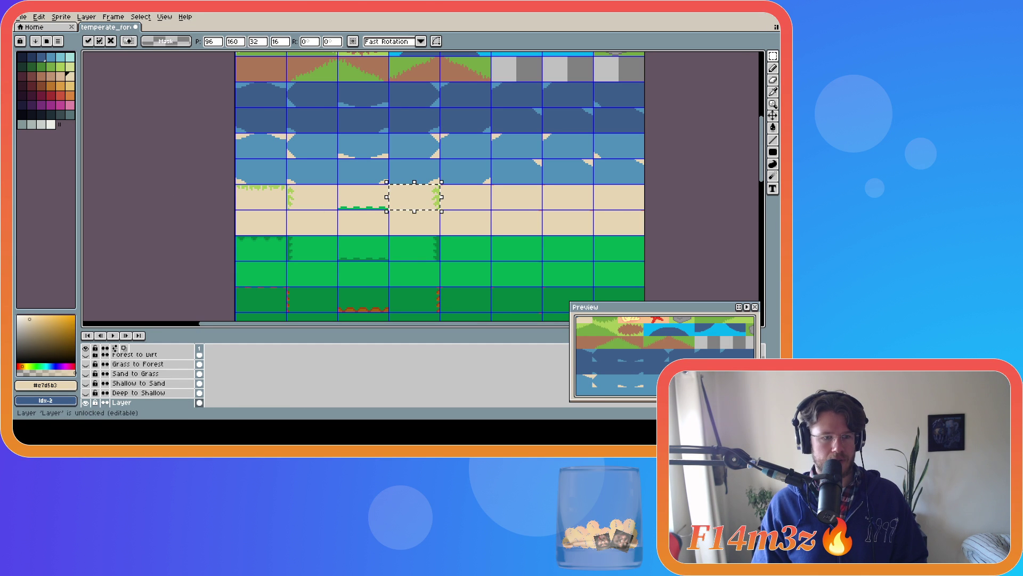
left_click(173, 177)
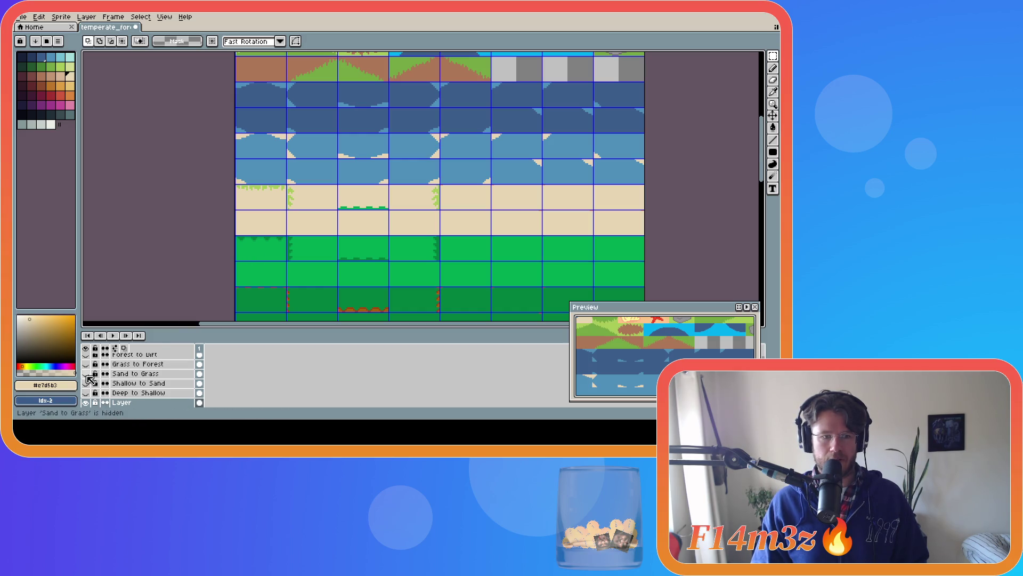
Compare layers and select the grass blob's top-edge tile on Sand to Grass.
left_click(86, 373)
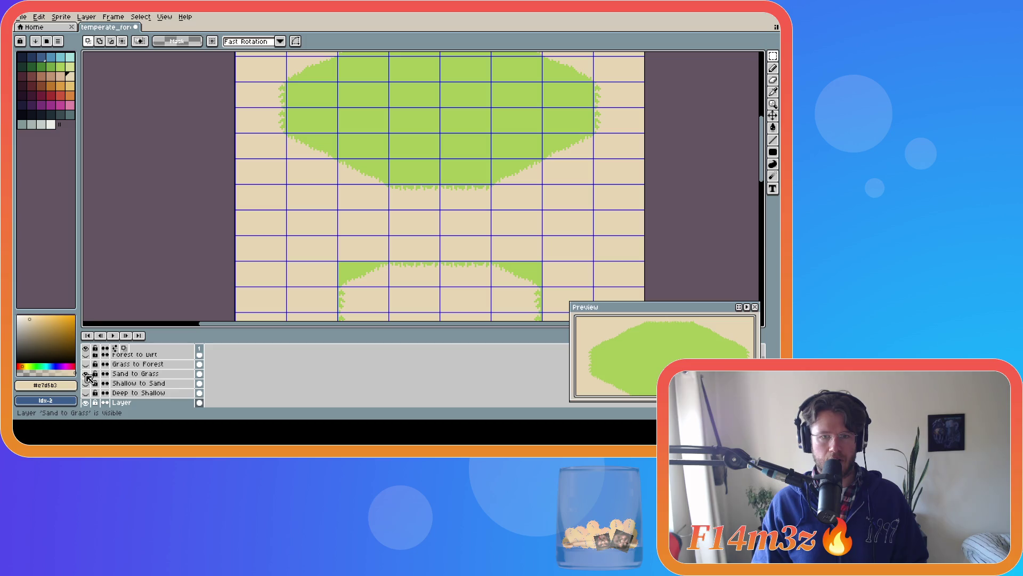
left_click(86, 375)
left_click(87, 374)
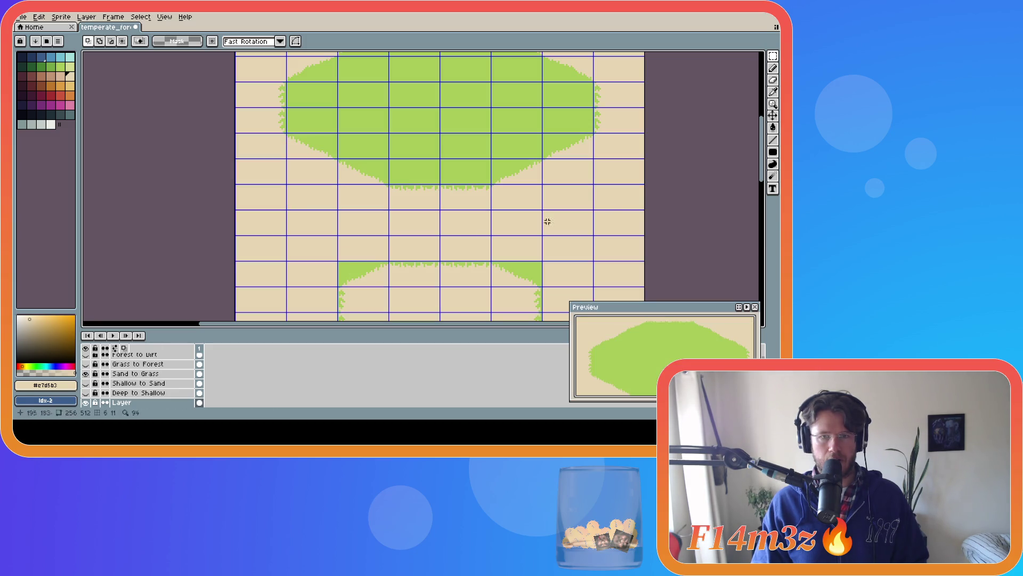
left_click_drag(765, 174, 764, 159)
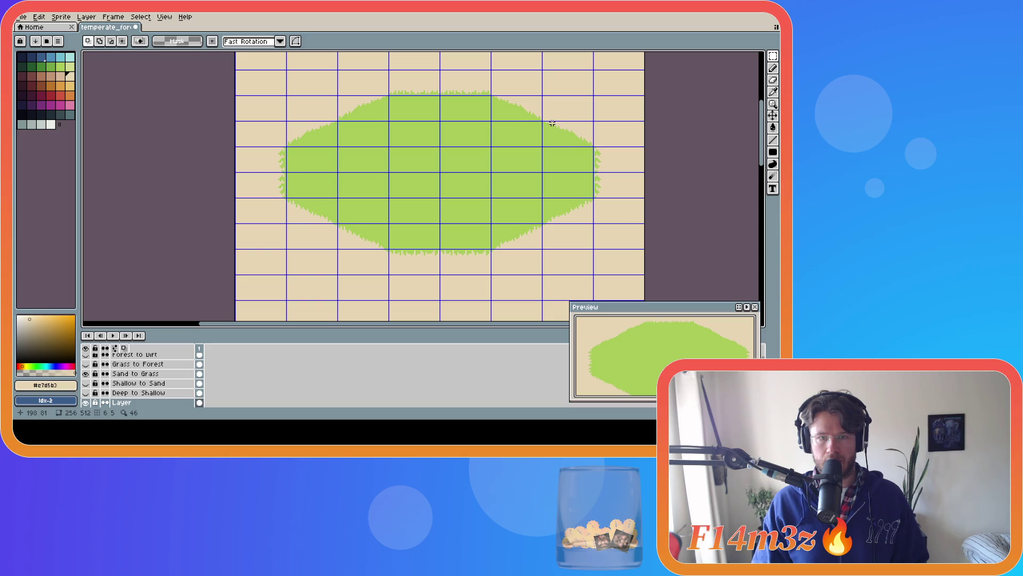
left_click_drag(389, 70, 439, 94)
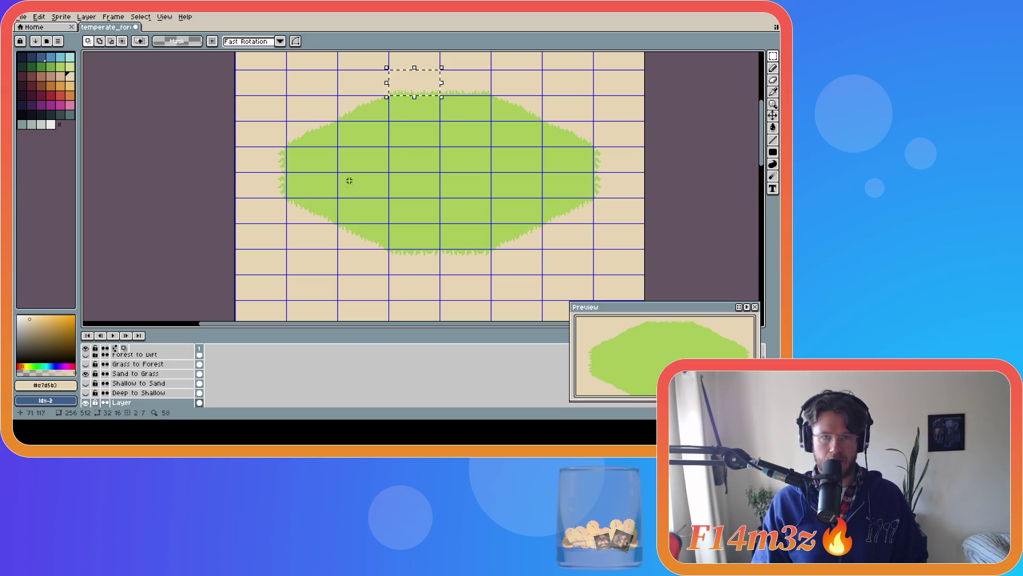
left_click(85, 374)
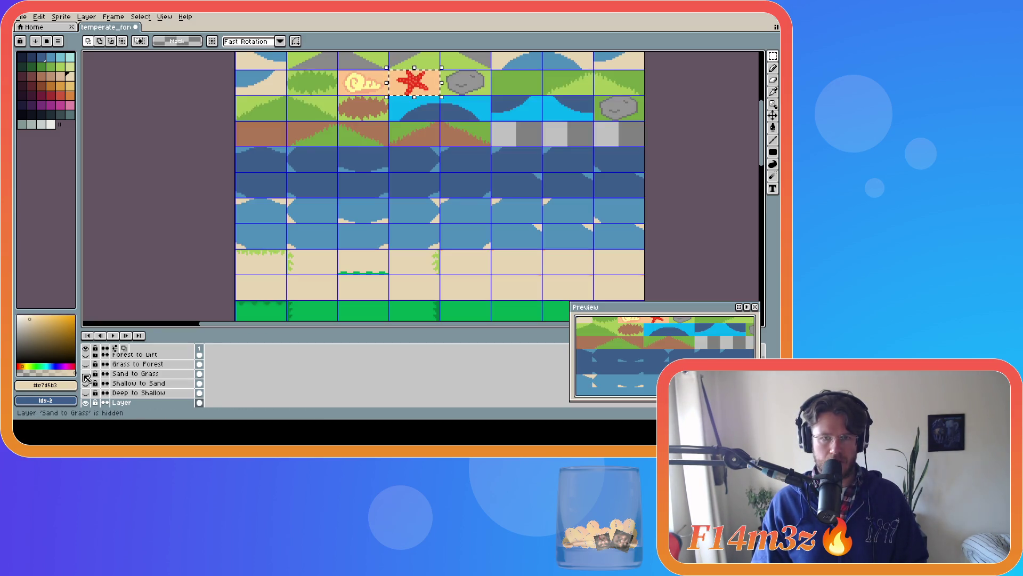
left_click(87, 403)
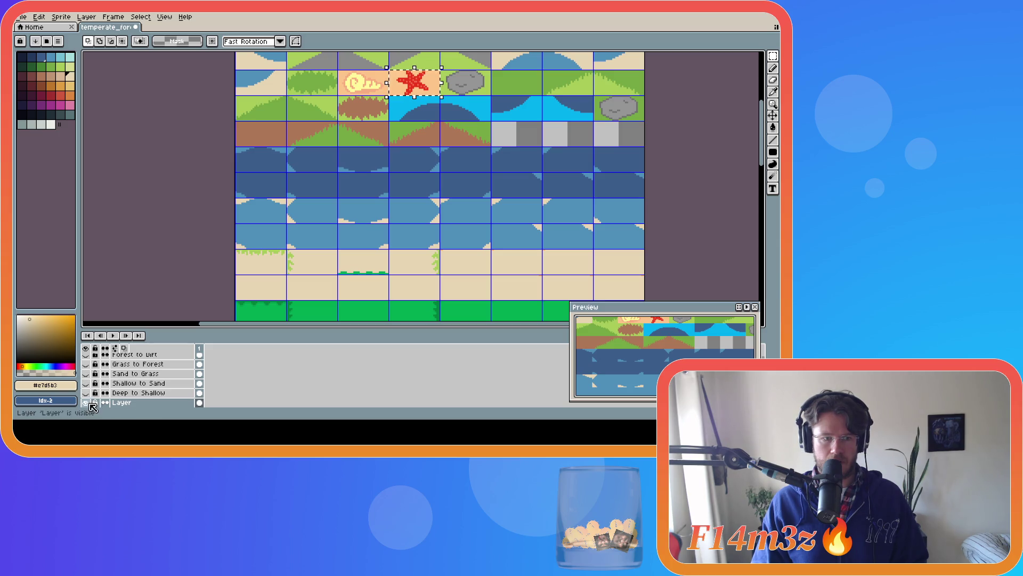
left_click(85, 374)
left_click(400, 91)
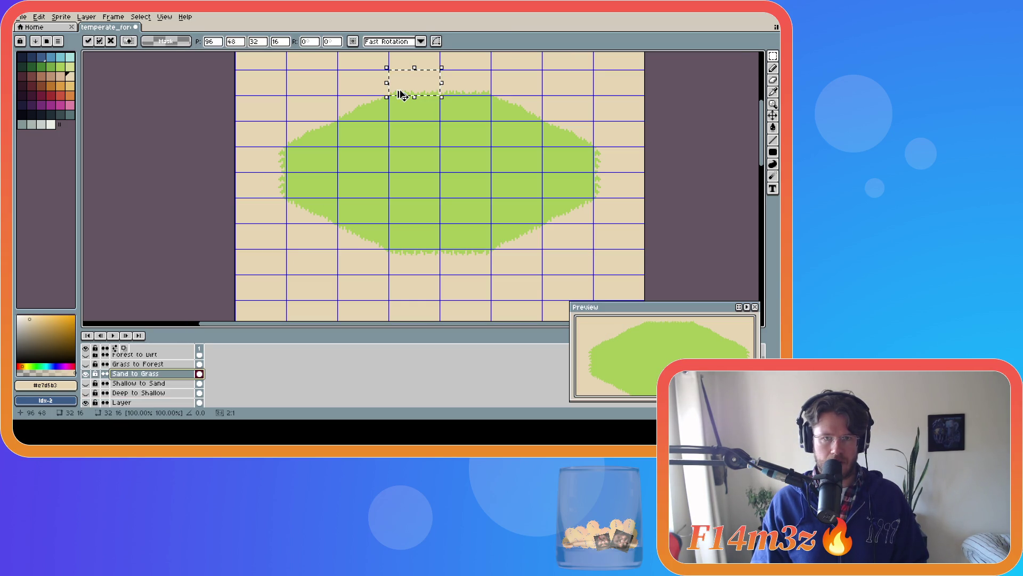
Paste the top-edge grass tile into the sand row and check it with undo/redo.
left_click(86, 373)
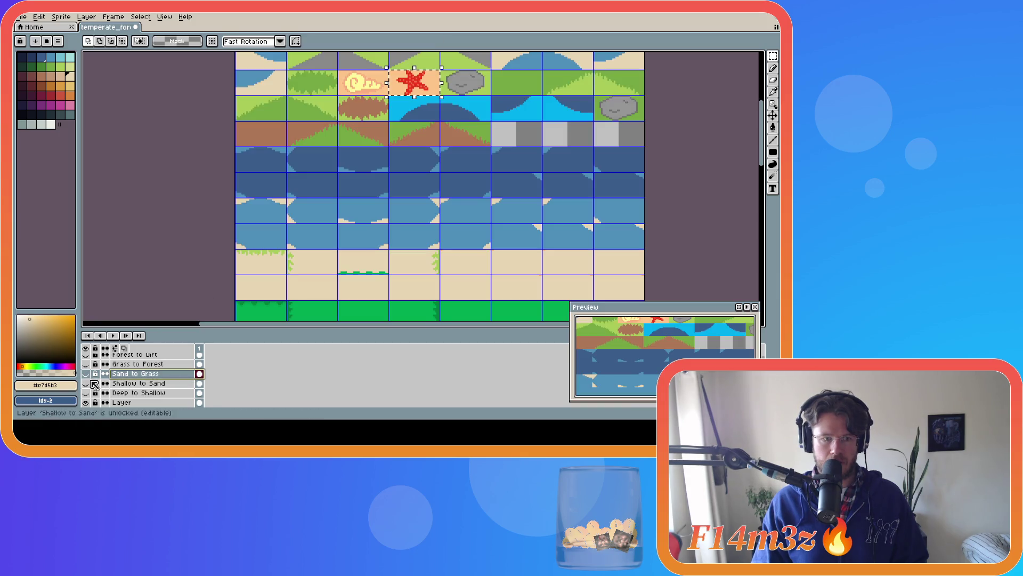
left_click(122, 403)
key("ctrl+v")
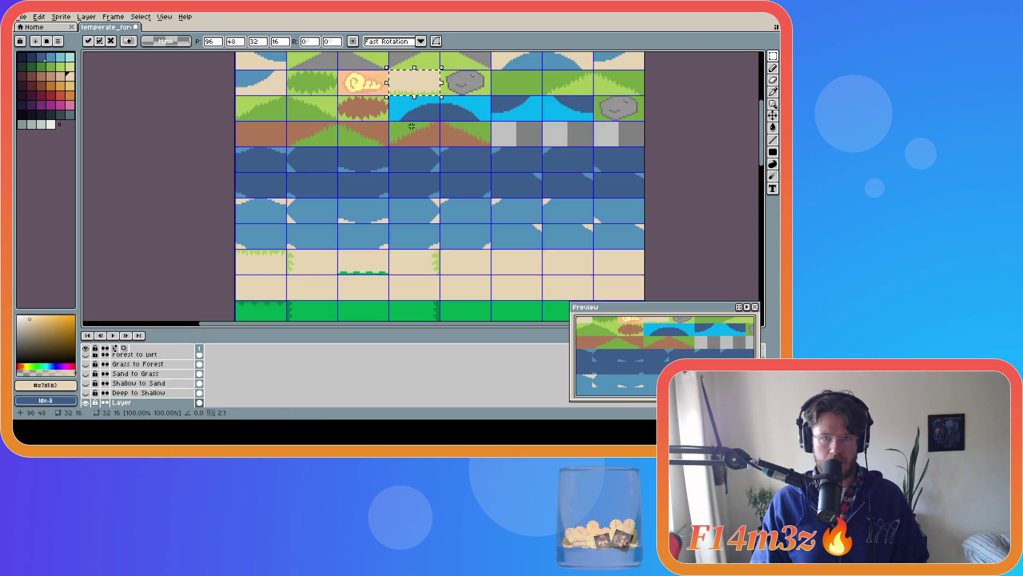
mouse_move(411, 93)
left_mouse_down()
mouse_move(400, 194)
mouse_move(366, 271)
left_mouse_up()
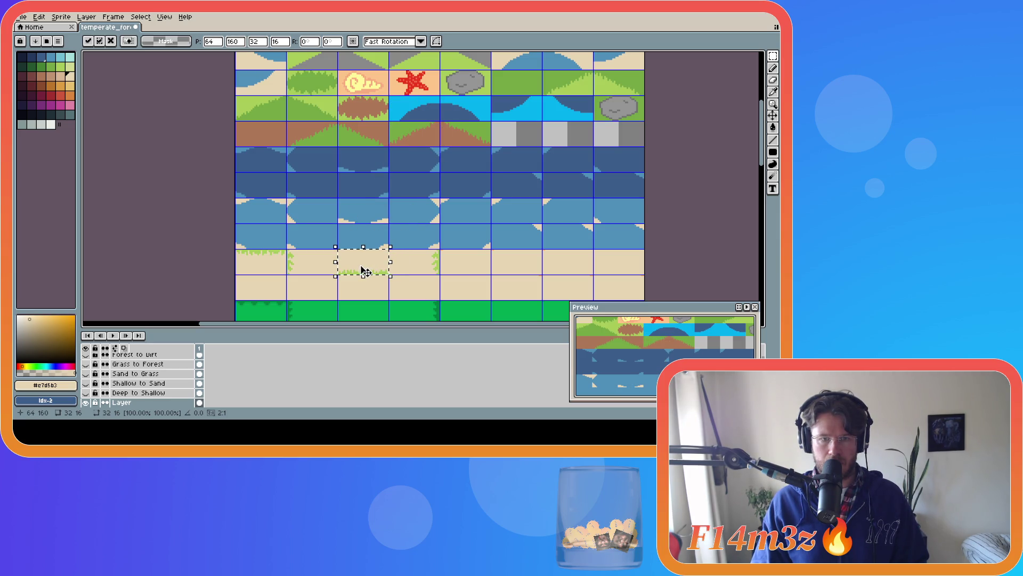
left_click(710, 210)
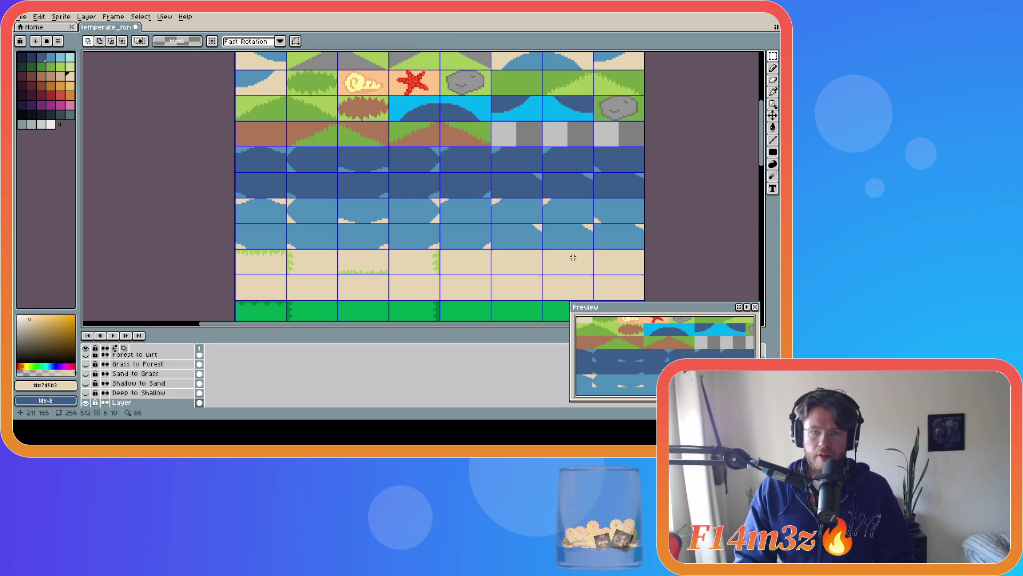
key("ctrl+z")
key("ctrl+y")
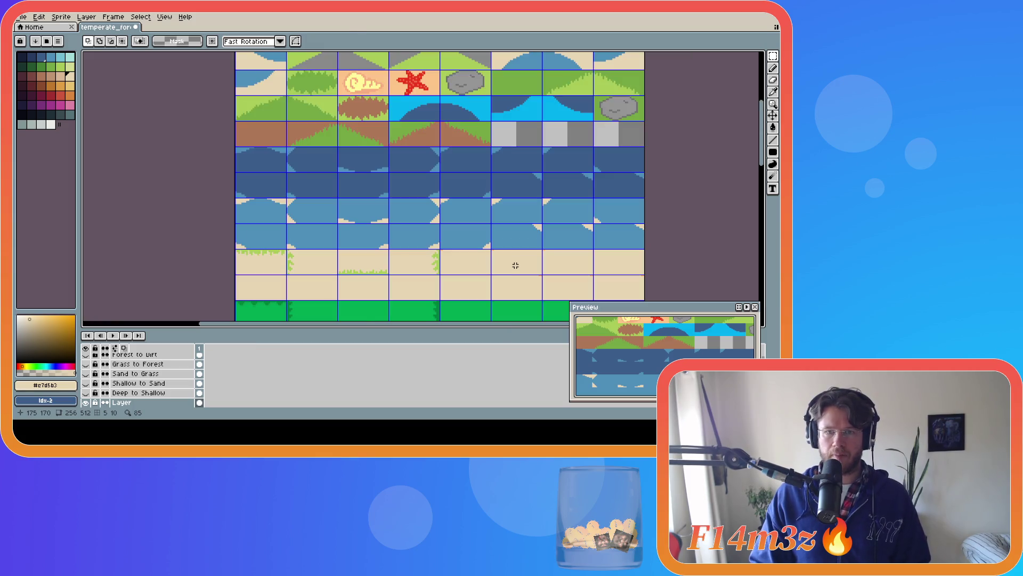
key("ctrl+z")
key("ctrl+y")
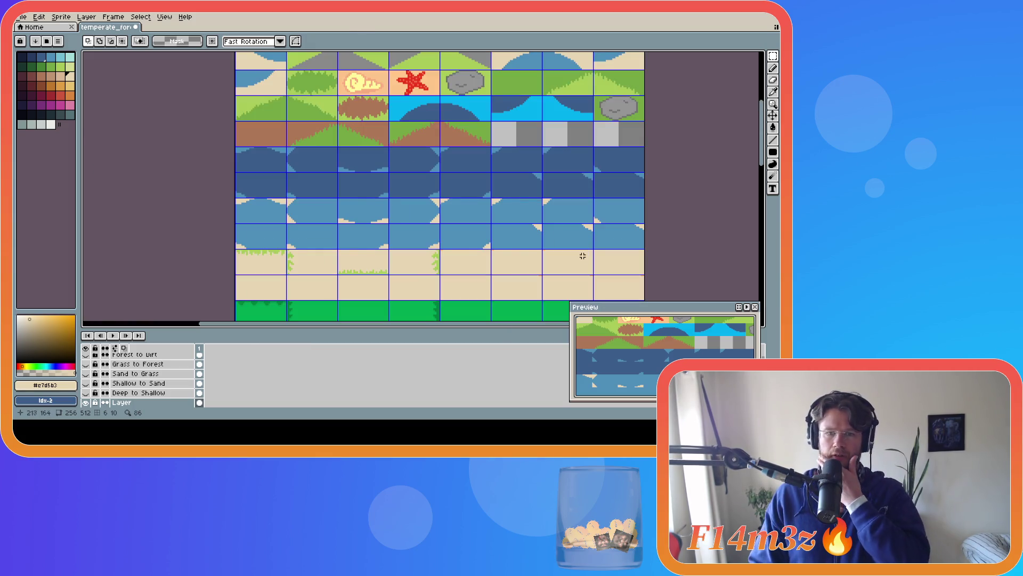
key("ctrl+z")
key("ctrl+y")
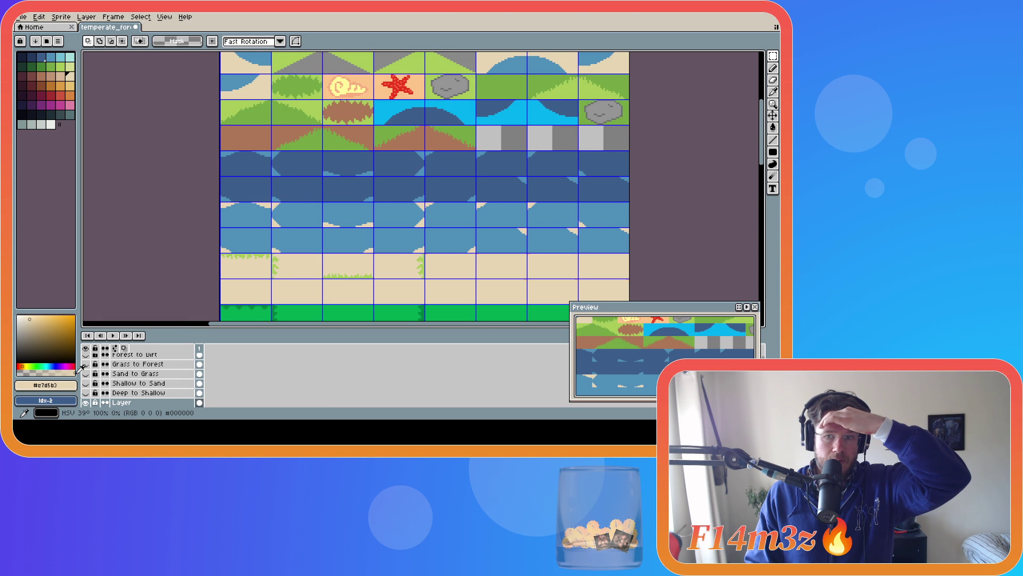
left_click(86, 383)
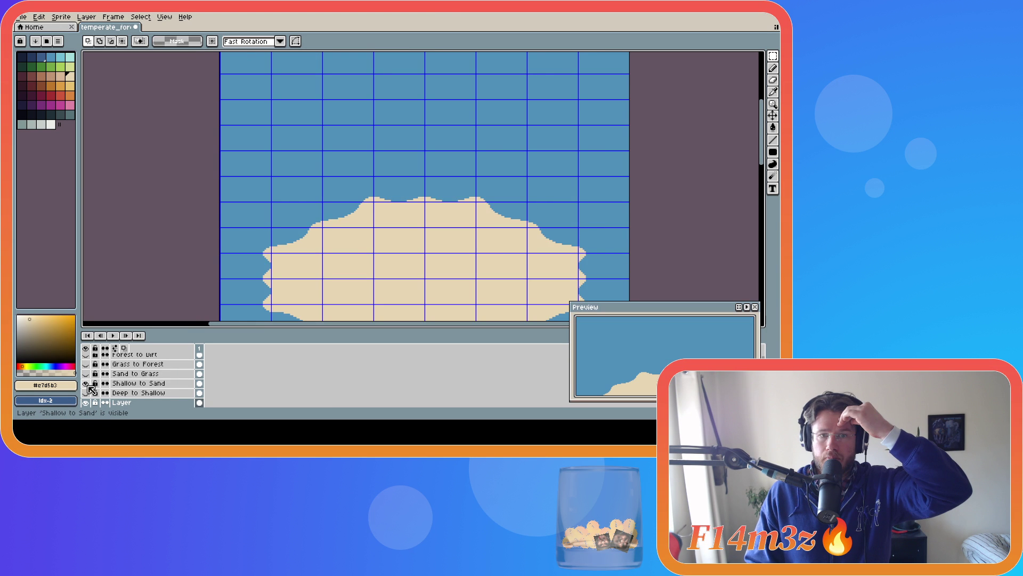
scroll(737, 170, "down", 3)
scroll(754, 176, "down", 5)
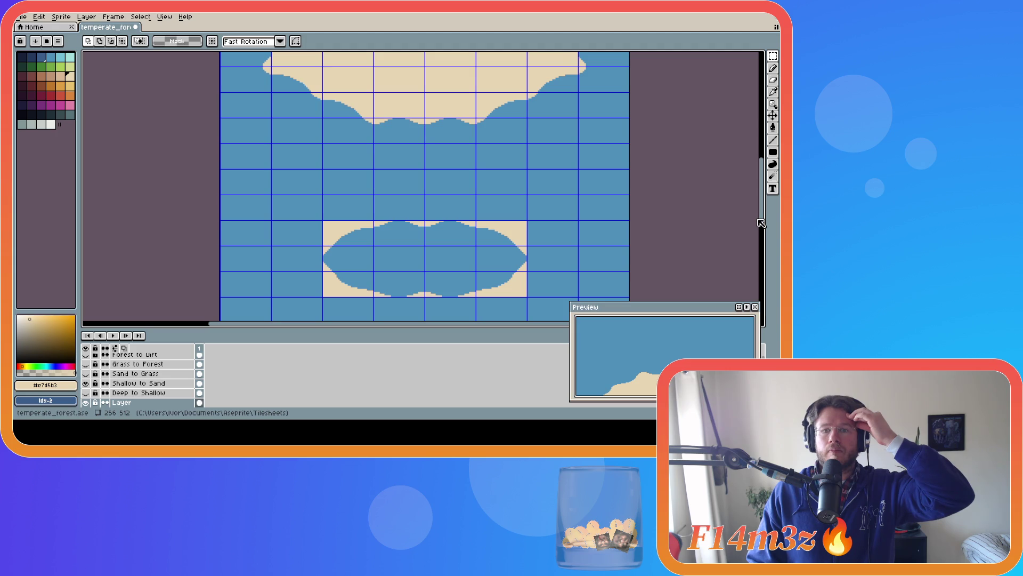
scroll(752, 255, "down", 5)
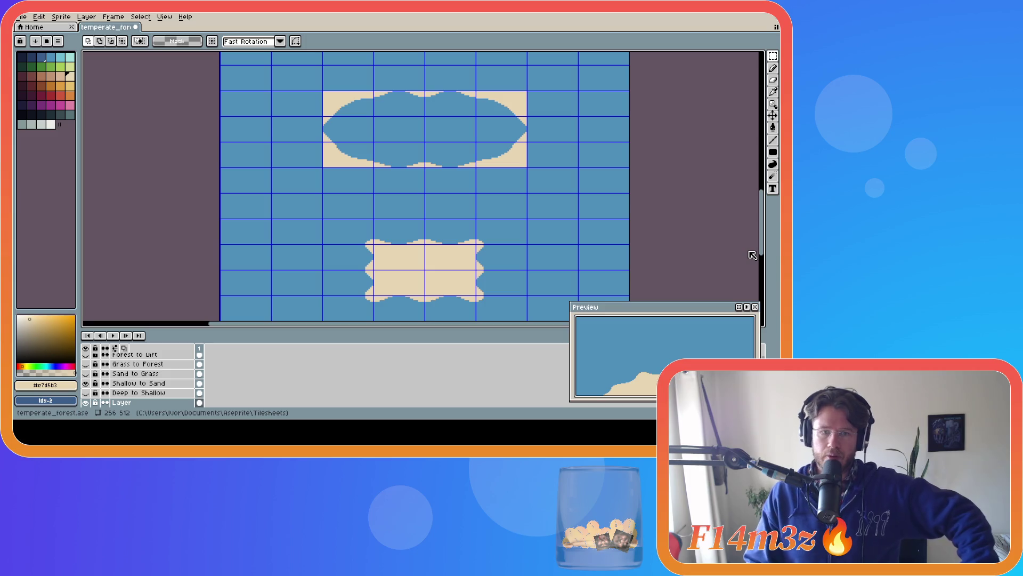
scroll(752, 255, "up", 5)
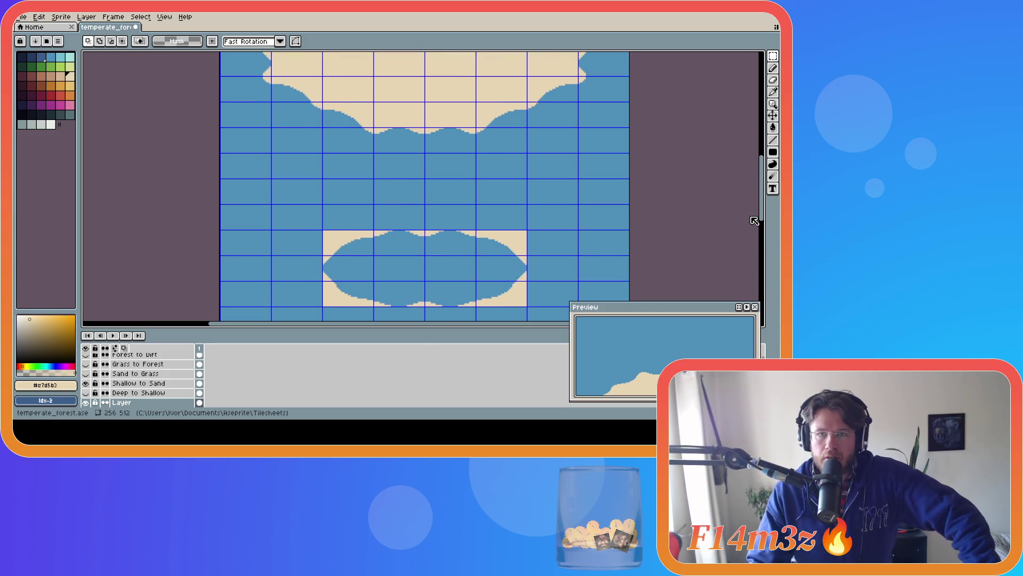
scroll(756, 234, "down", 5)
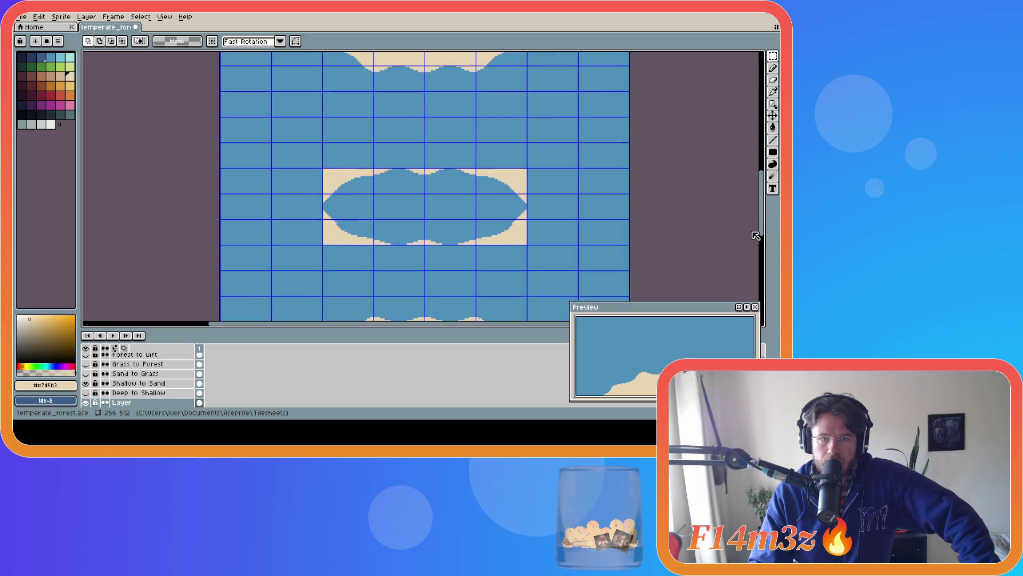
scroll(754, 238, "up", 6)
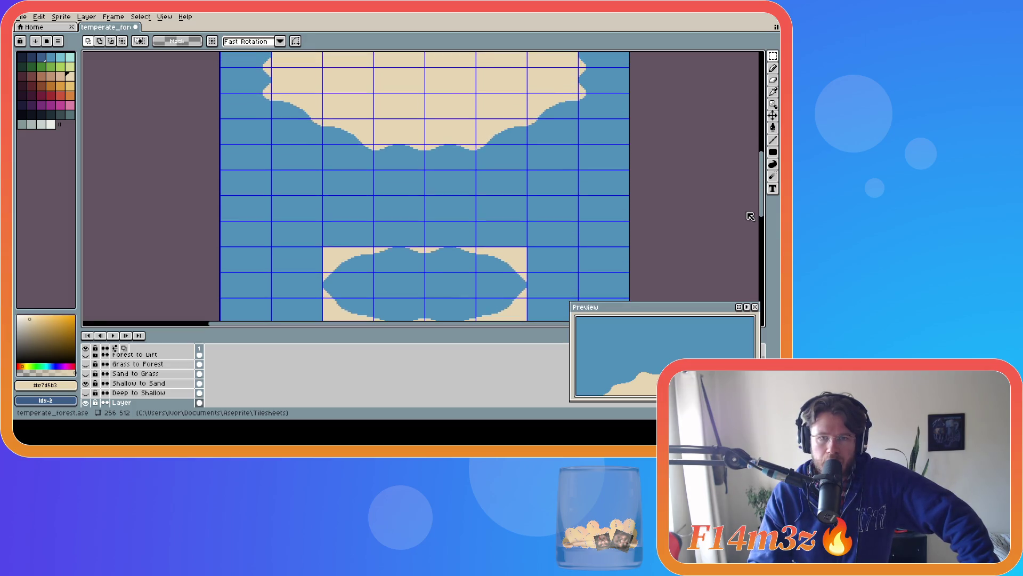
scroll(750, 217, "down", 6)
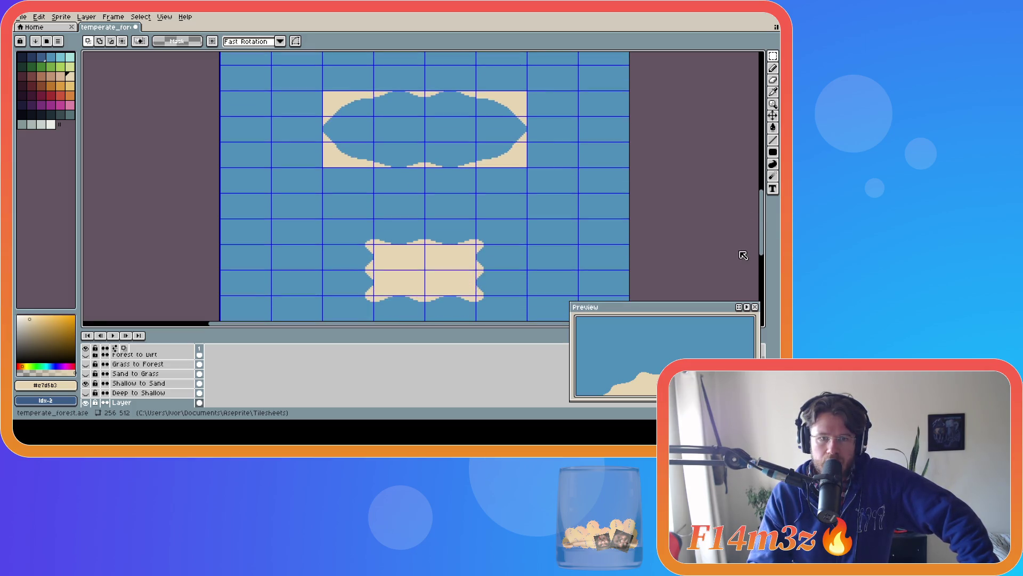
scroll(743, 245, "up", 5)
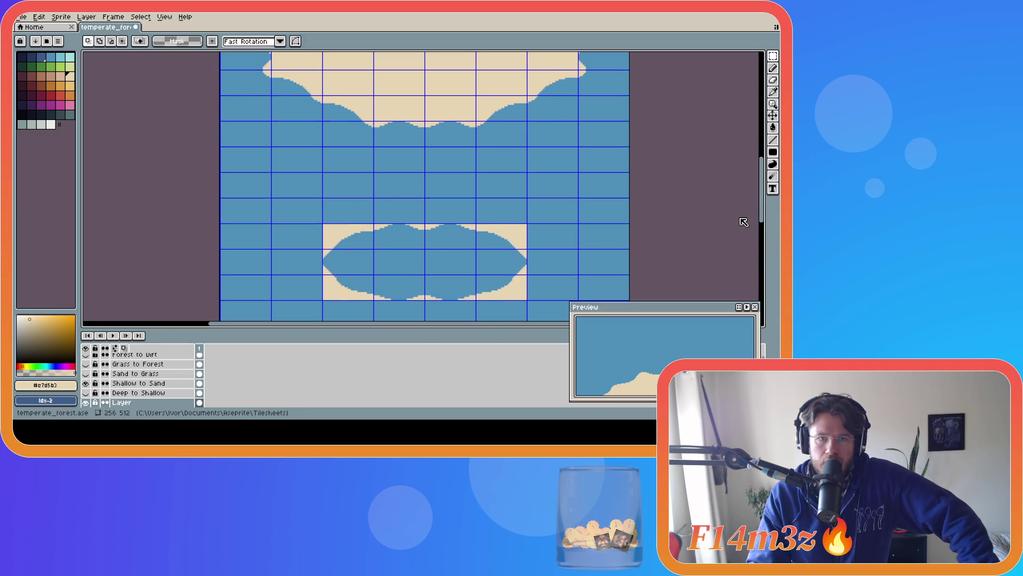
scroll(741, 235, "down", 6)
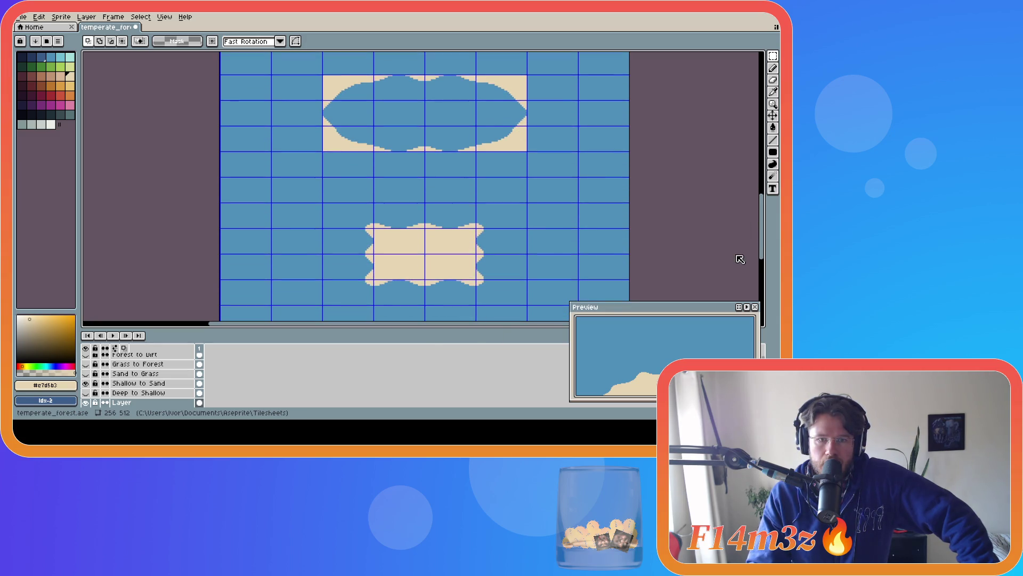
scroll(741, 251, "up", 6)
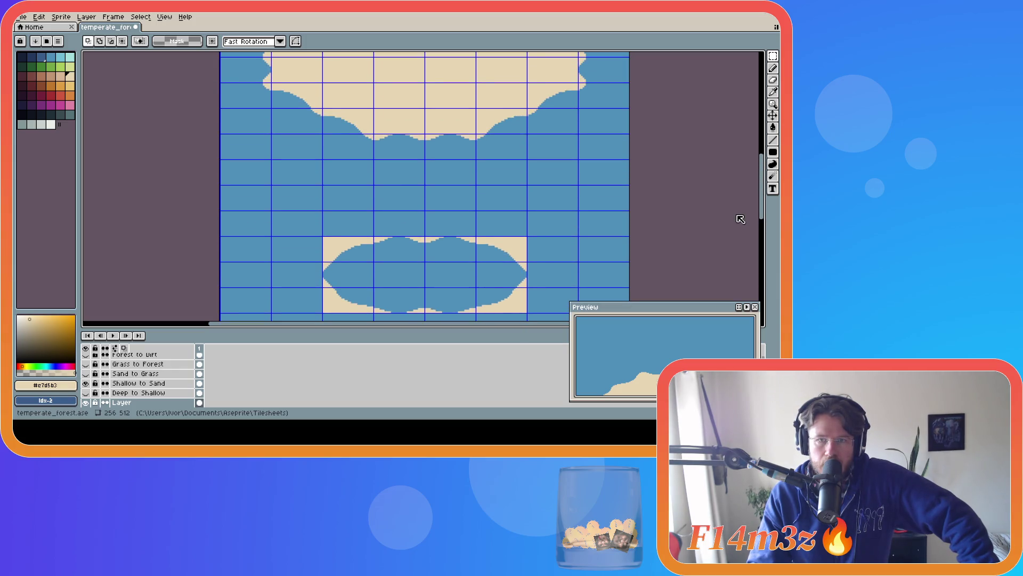
scroll(739, 237, "down", 6)
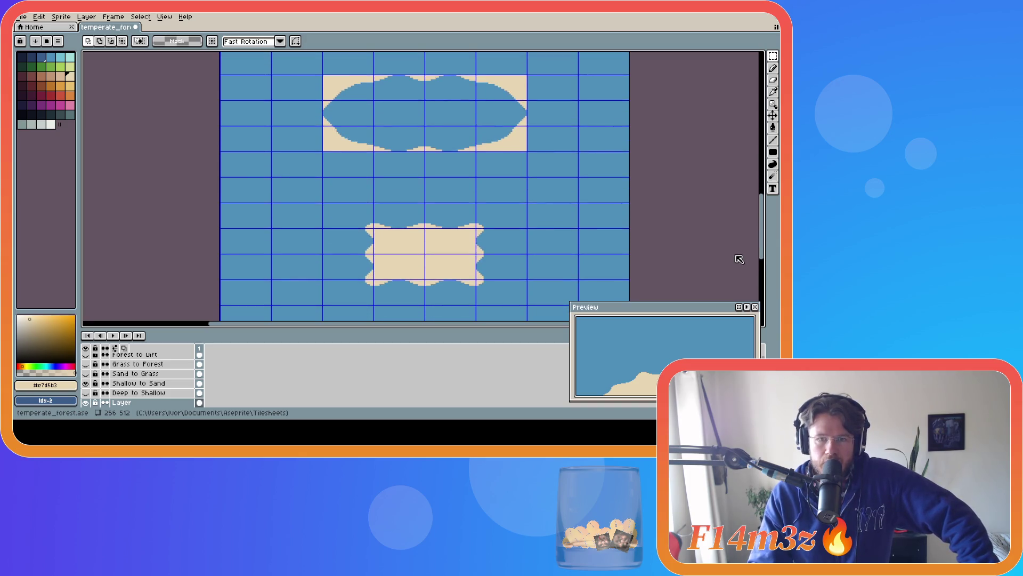
scroll(738, 245, "up", 5)
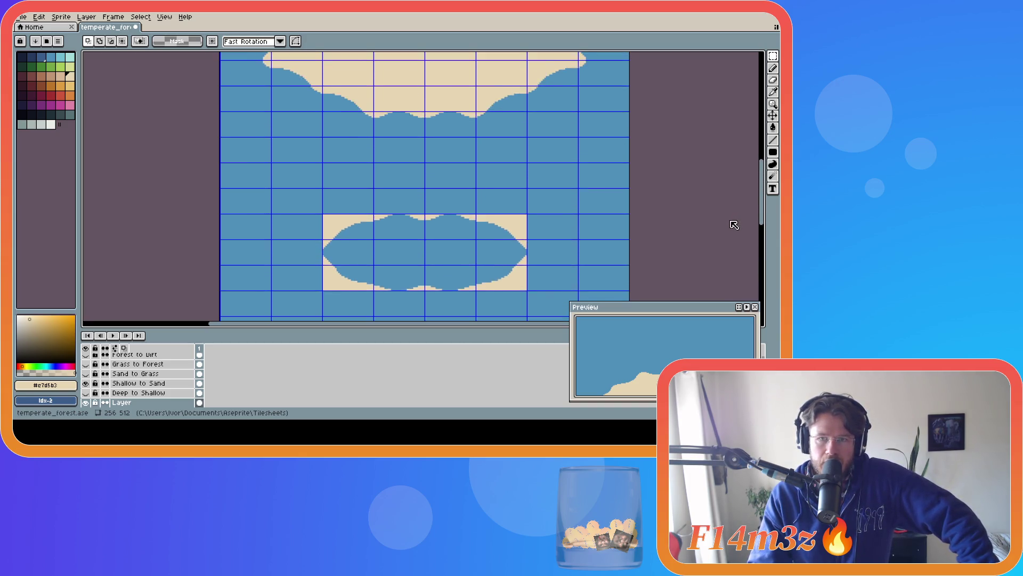
scroll(735, 221, "up", 2)
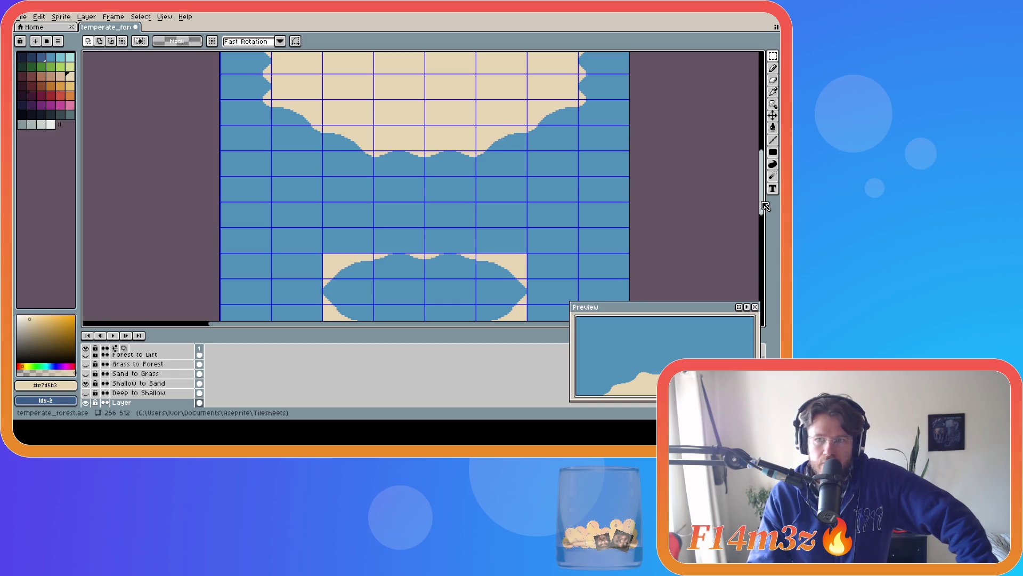
scroll(763, 197, "up", 2)
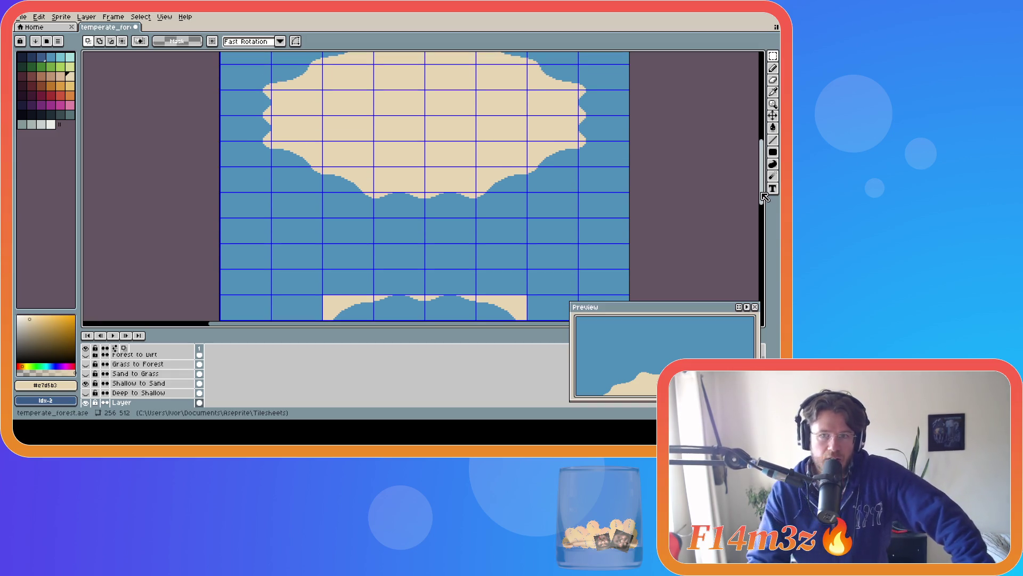
scroll(762, 197, "up", 1)
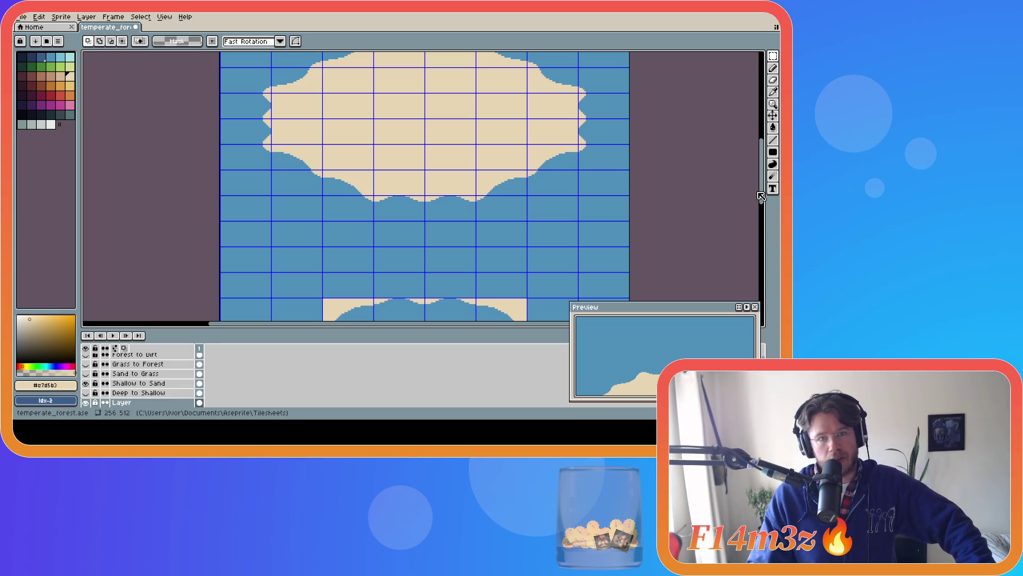
left_click_drag(761, 196, 753, 227)
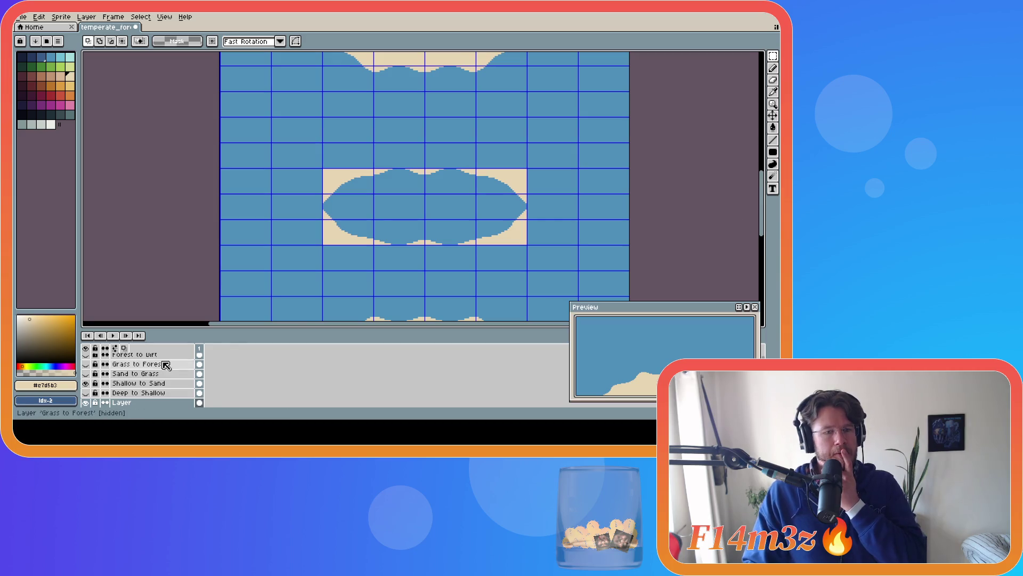
Make the Shallow to Sand layer discontinuous and toggle its visibility to compare the tileset with and without the sand island.
left_click(104, 383)
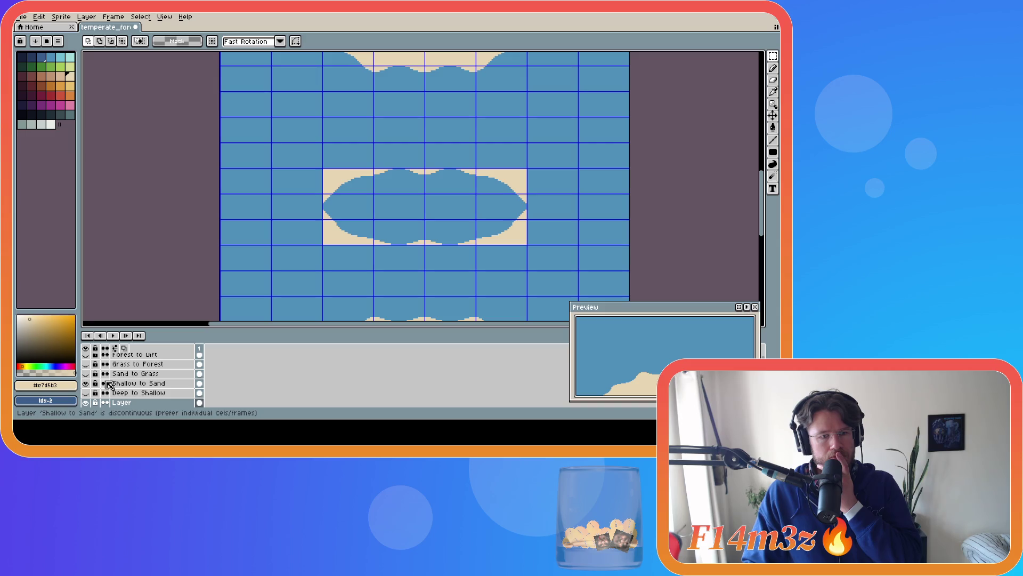
left_click(85, 384)
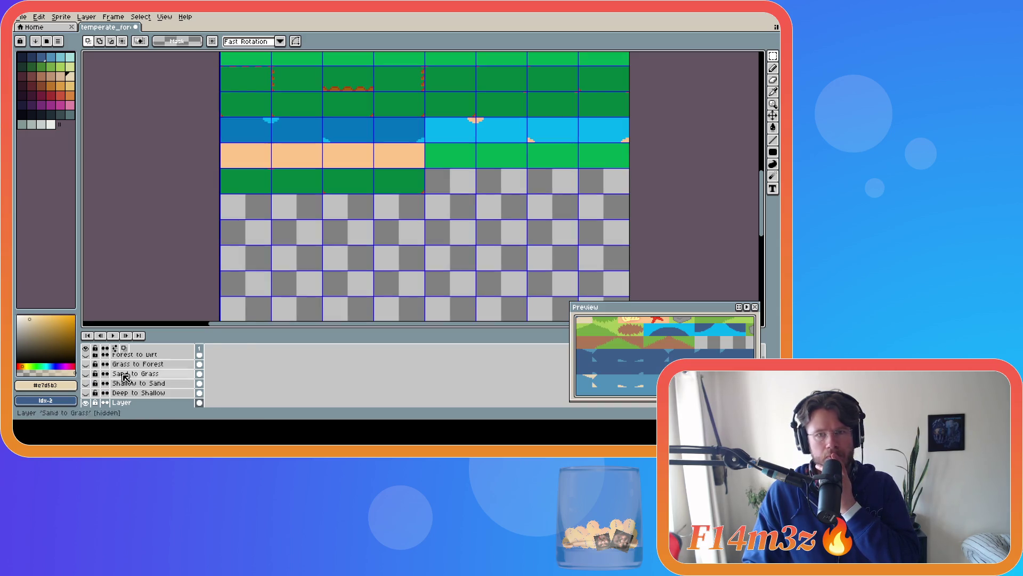
left_click_drag(762, 208, 762, 151)
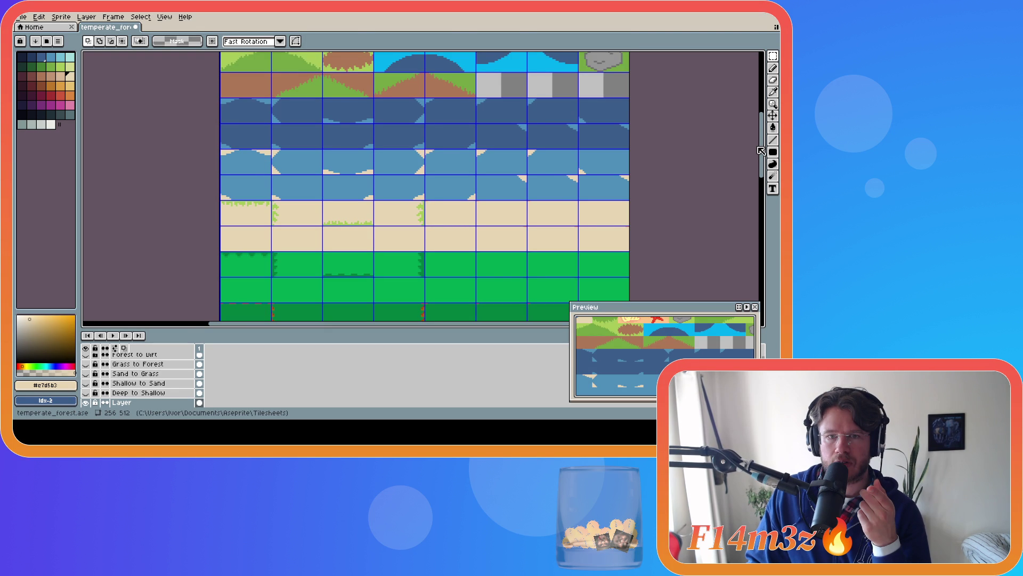
left_click(86, 384)
left_click(86, 384)
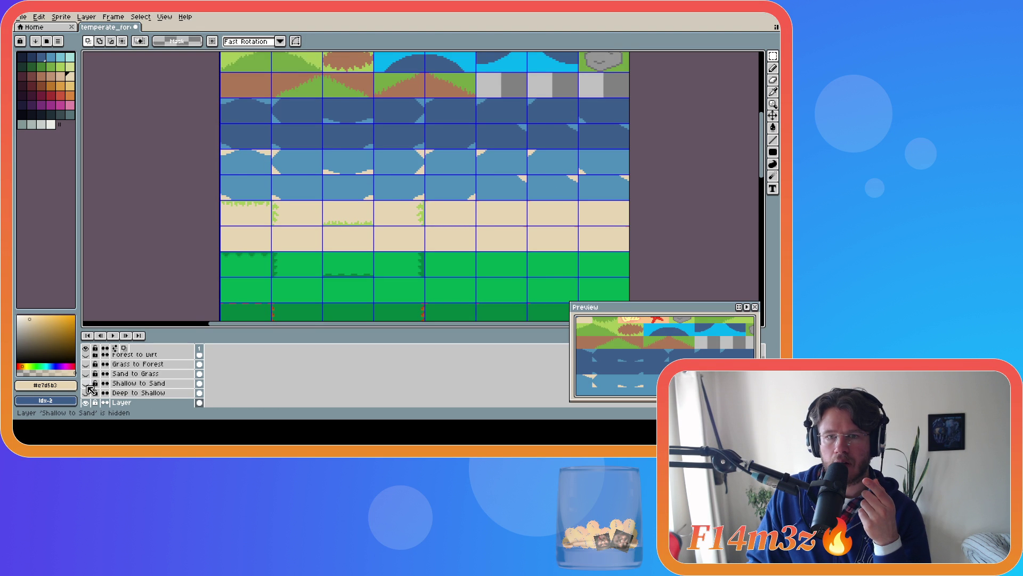
left_click(86, 383)
left_click(86, 384)
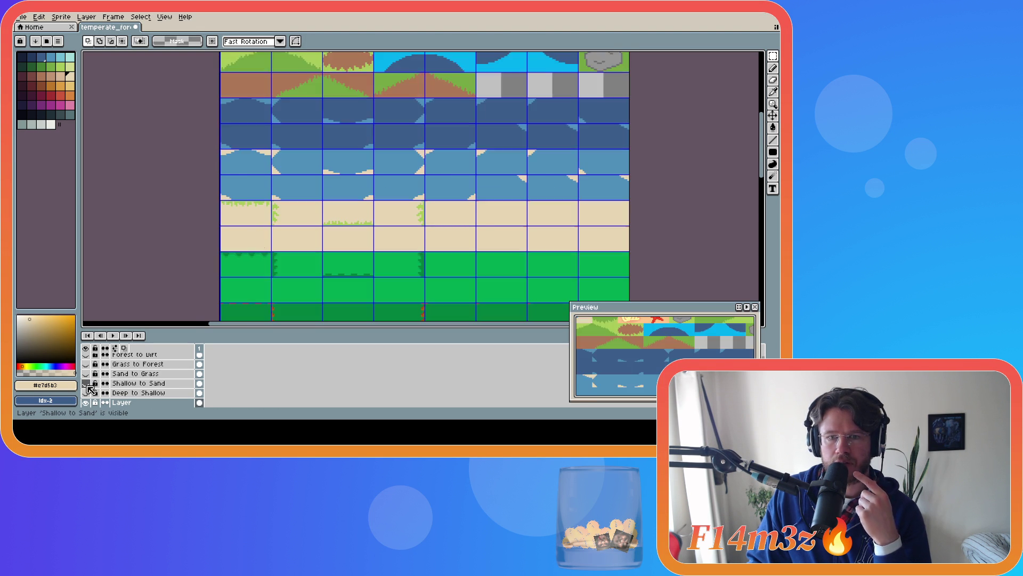
left_click(86, 383)
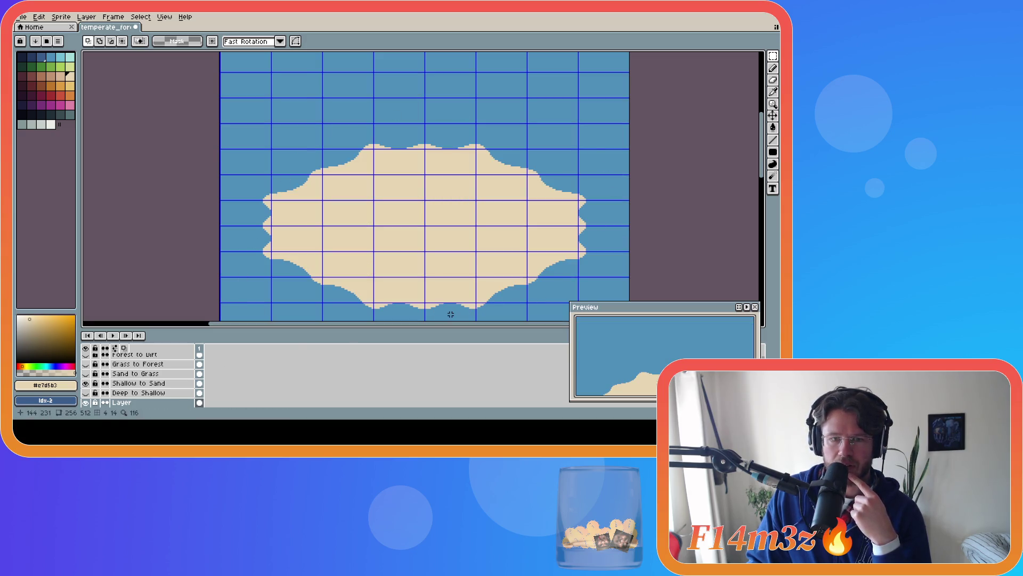
Leave the Shallow to Sand layer hidden so the full grass, water and sand tileset shows.
scroll(426, 256, "down", 3)
scroll(373, 277, "up", 2)
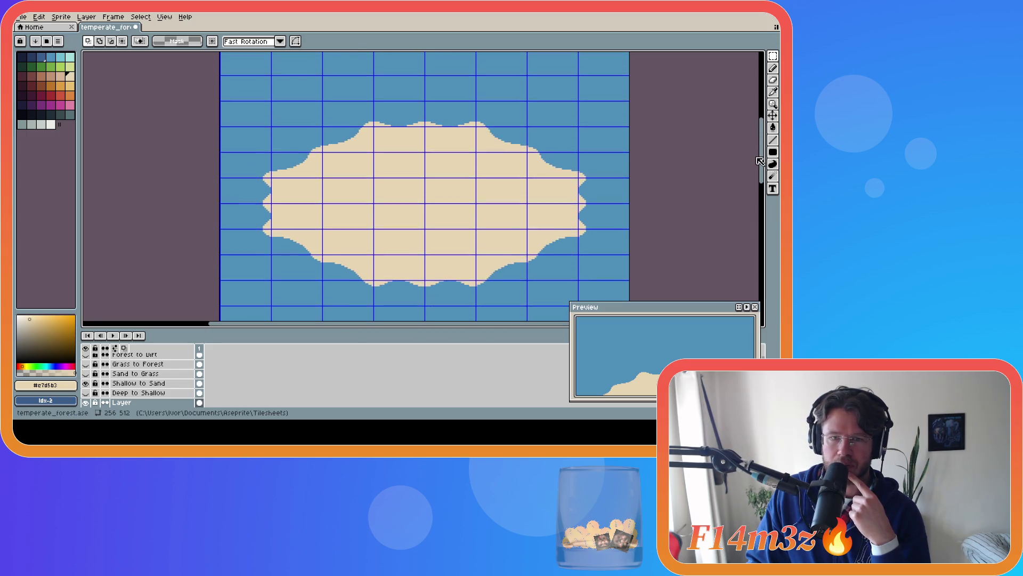
left_click(89, 383)
left_click(90, 383)
left_click(88, 392)
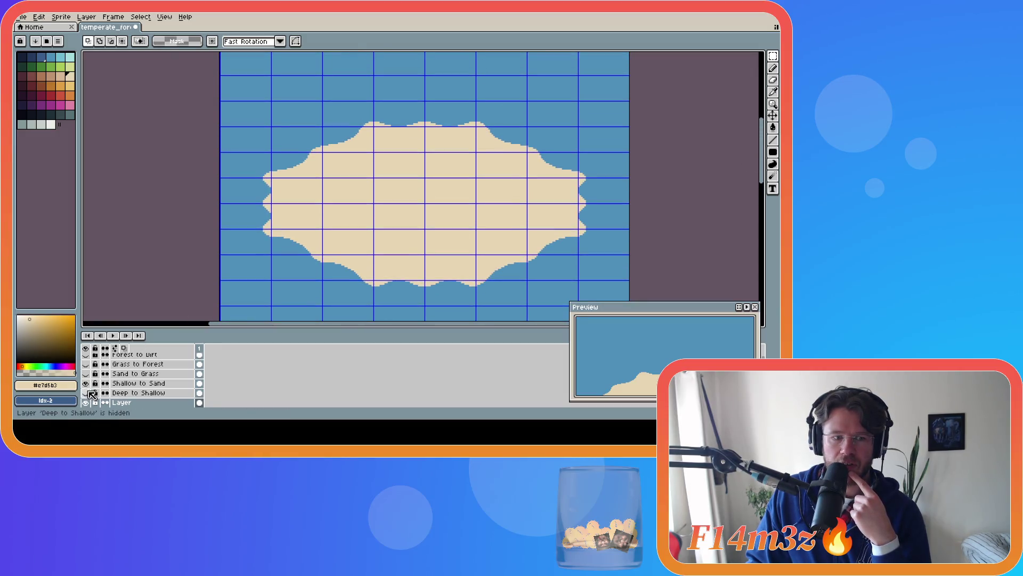
left_click(92, 383)
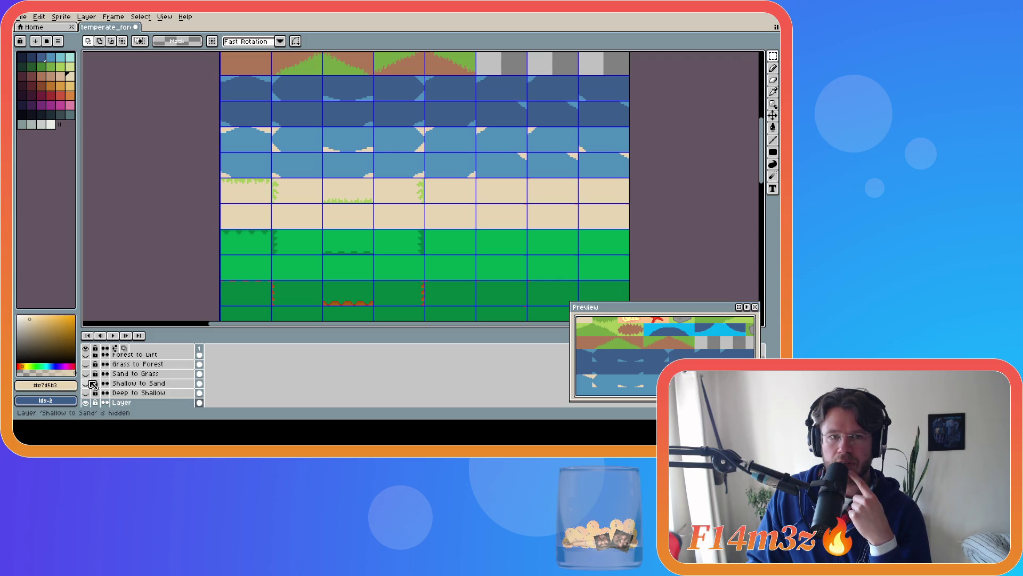
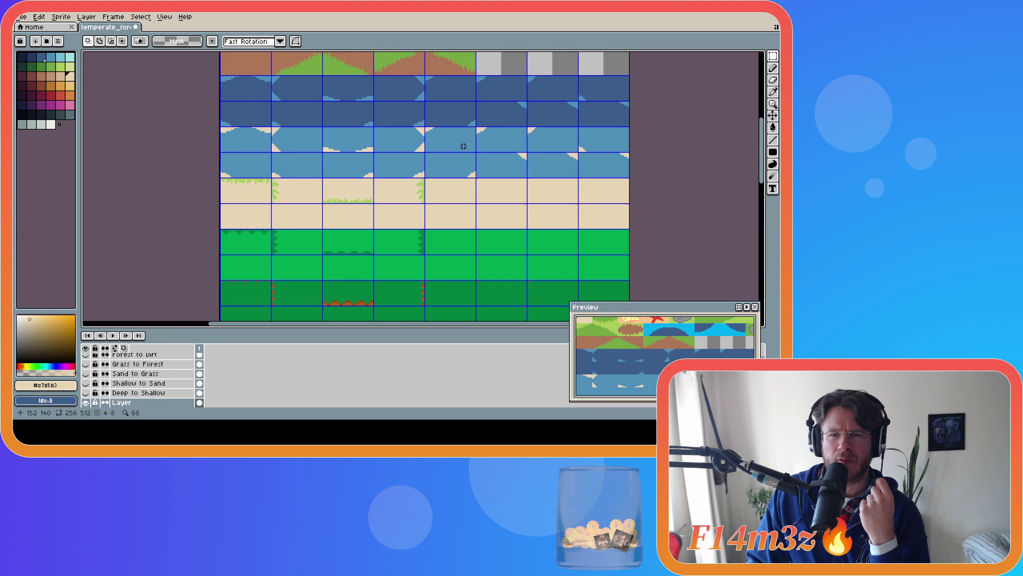
Toggle the Shallow to Sand reference on and off, then show and select the Sand to Grass layer.
left_click(86, 383)
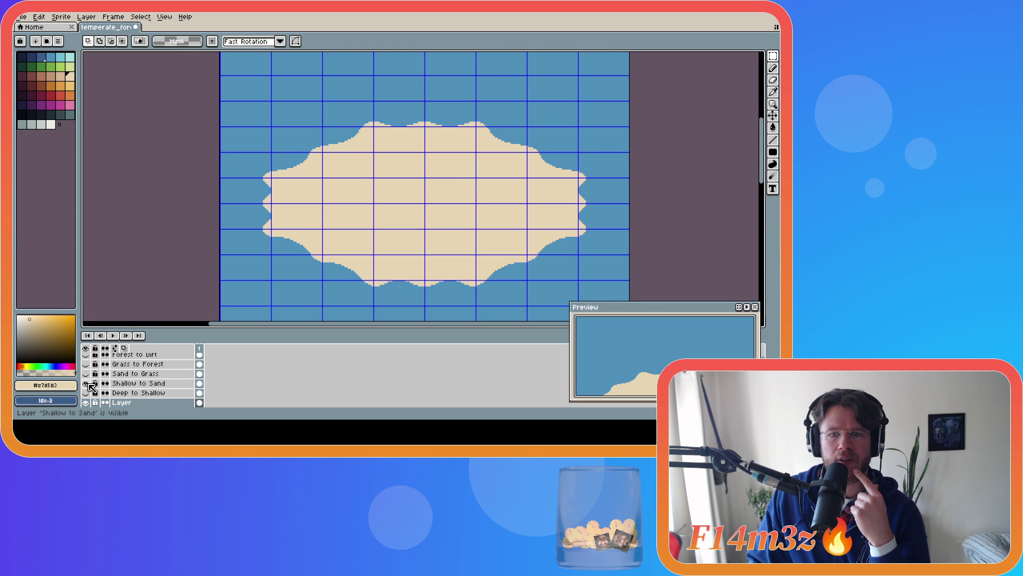
left_click(86, 383)
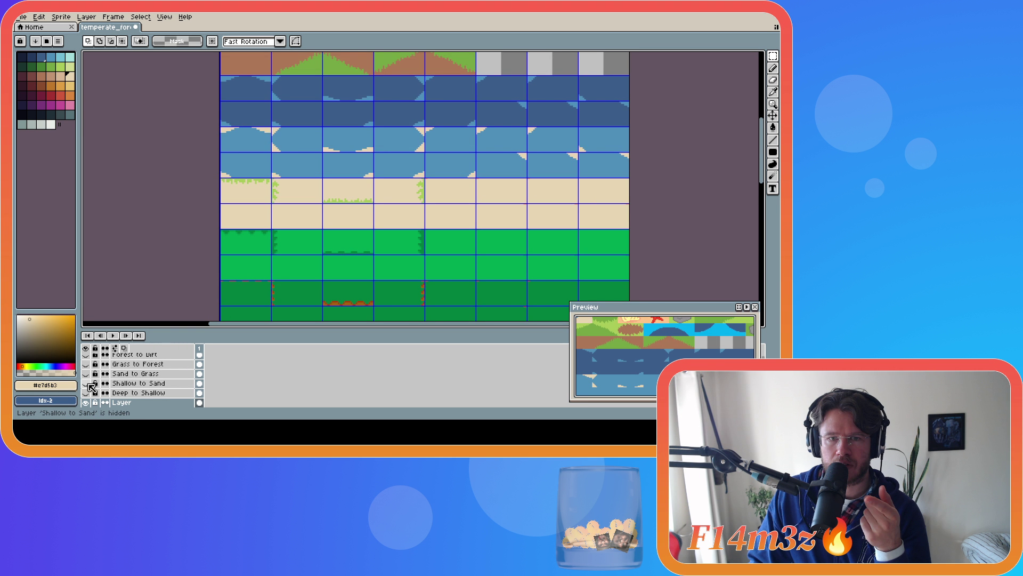
scroll(756, 184, "down", 3)
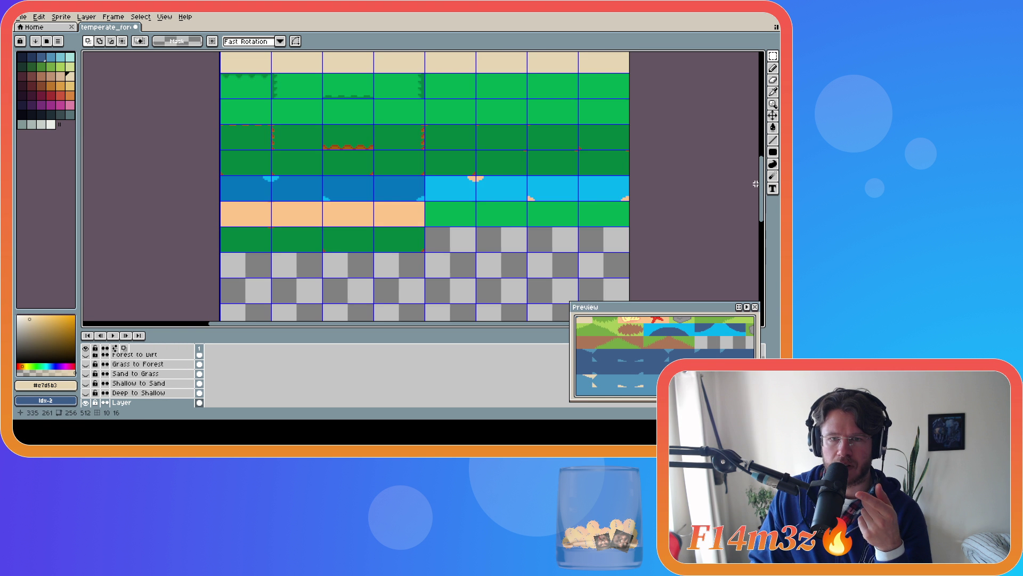
scroll(758, 155, "up", 3)
scroll(751, 162, "down", 1)
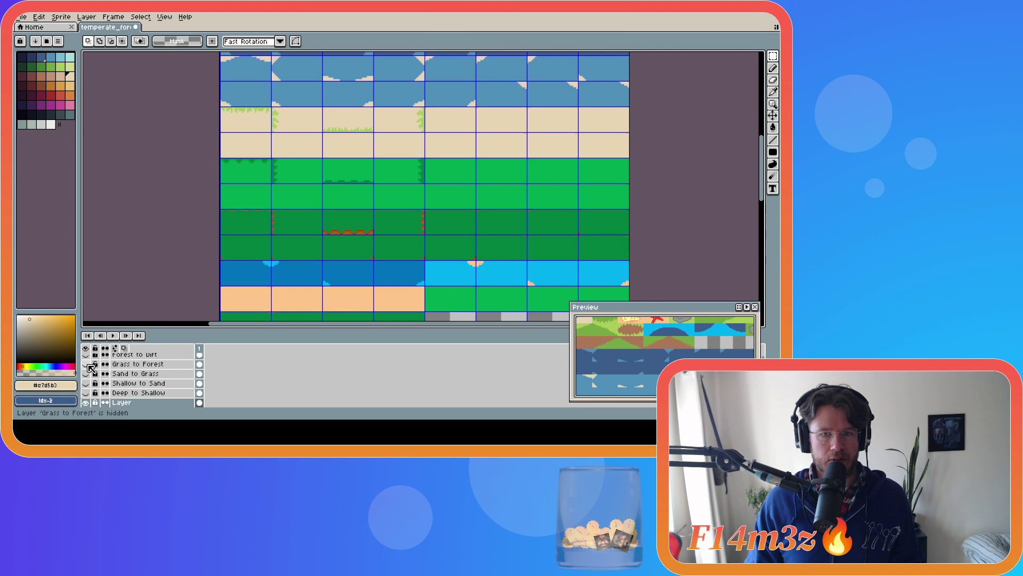
left_click(85, 373)
left_click(134, 373)
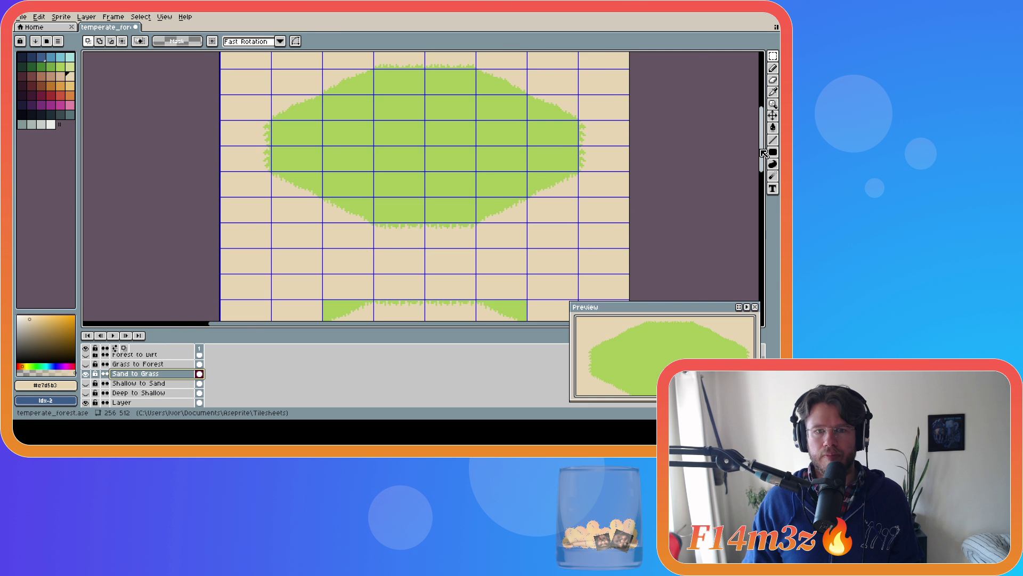
Mark a grass-border tile, hide Sand to Grass, and shift the tile one cell left.
scroll(474, 253, "up", 1)
left_click_drag(473, 219, 551, 259)
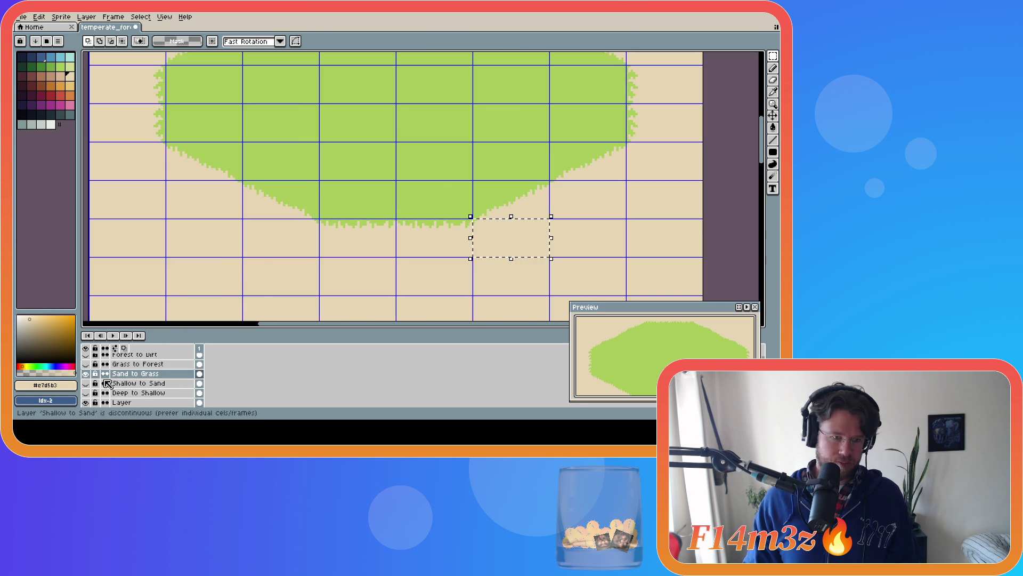
left_click(86, 373)
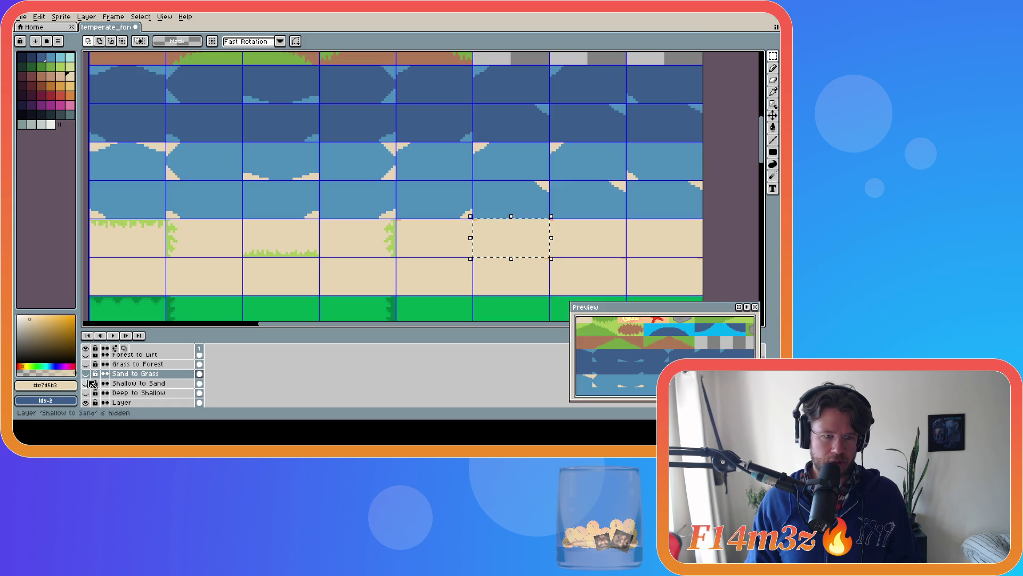
left_click(127, 403)
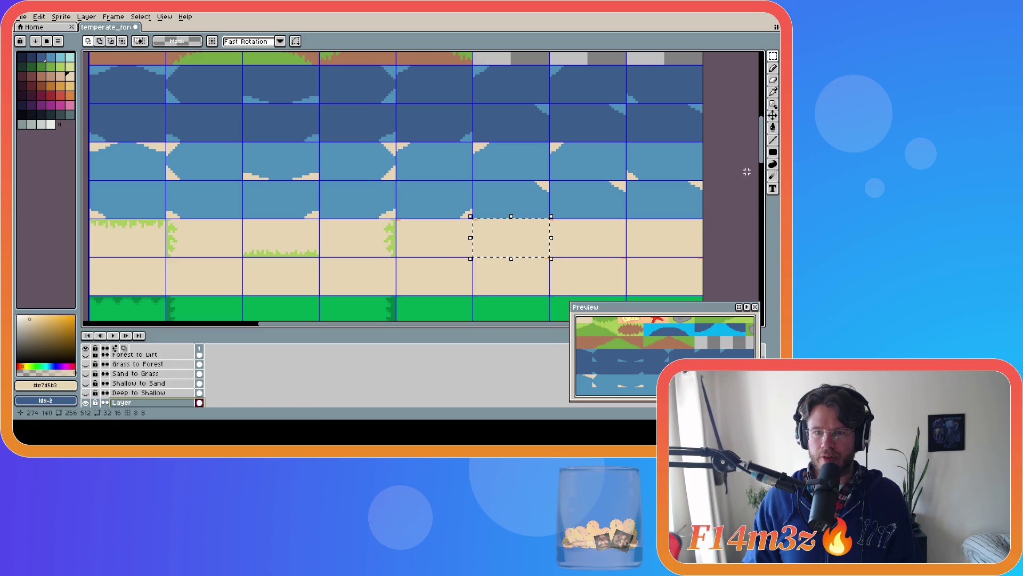
key("ctrl+d")
scroll(766, 176, "down", 5)
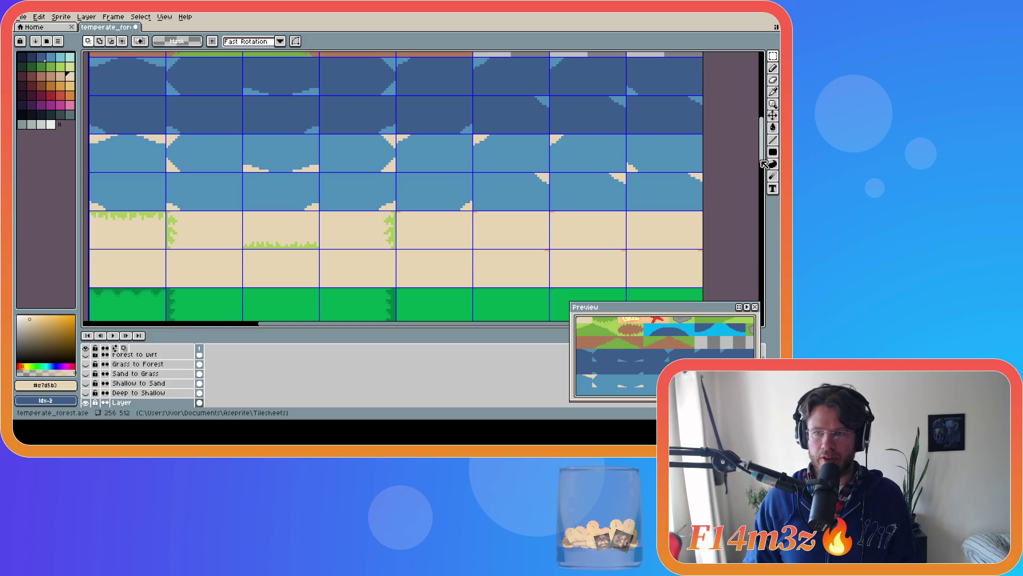
scroll(767, 179, "down", 1)
key("ctrl+shift+d")
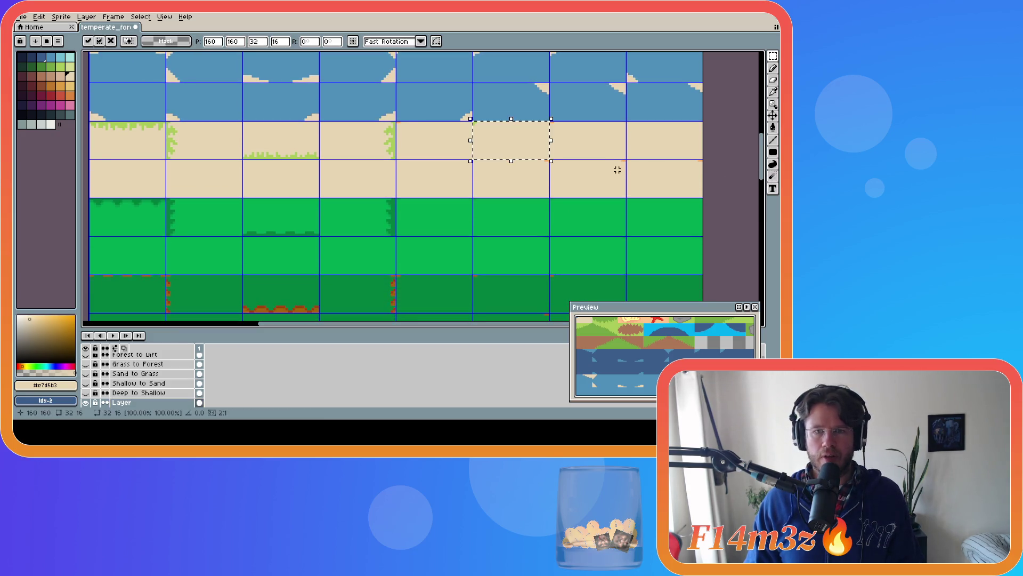
left_click_drag(529, 152, 449, 142)
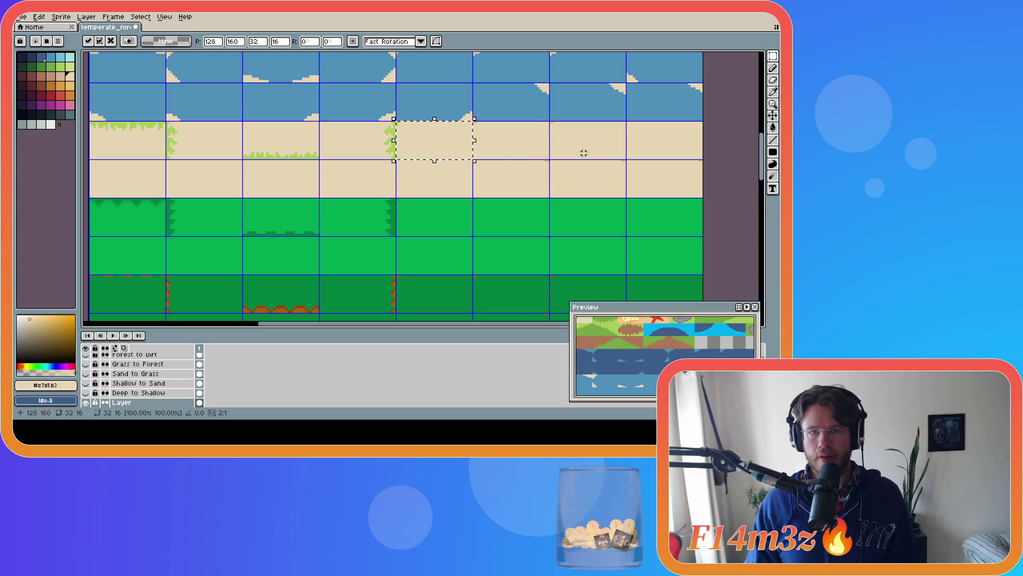
key("ctrl+d")
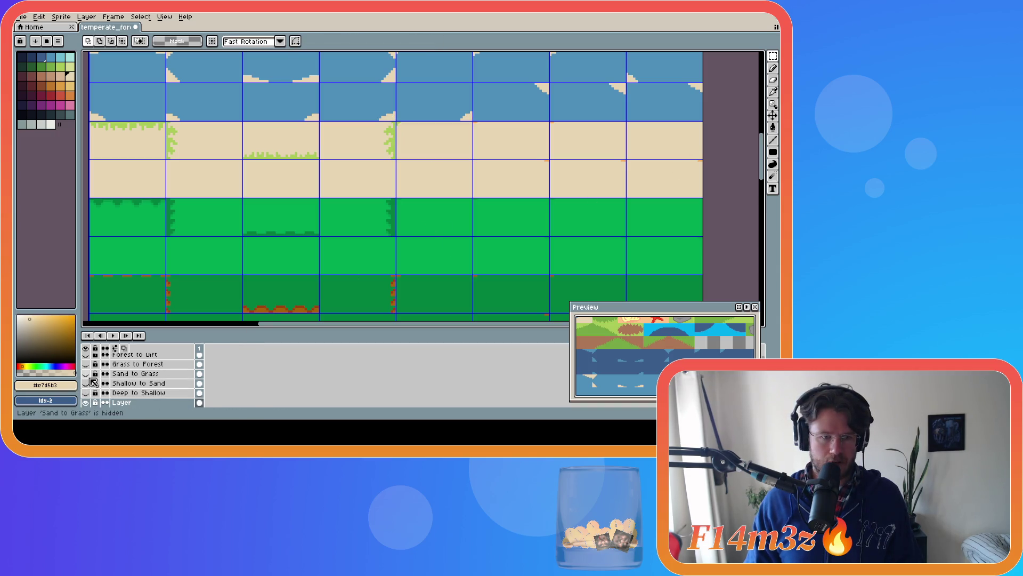
Copy a 32x16 tile from Sand to Grass and paste it onto its grid cell in the tileset.
left_click(87, 373)
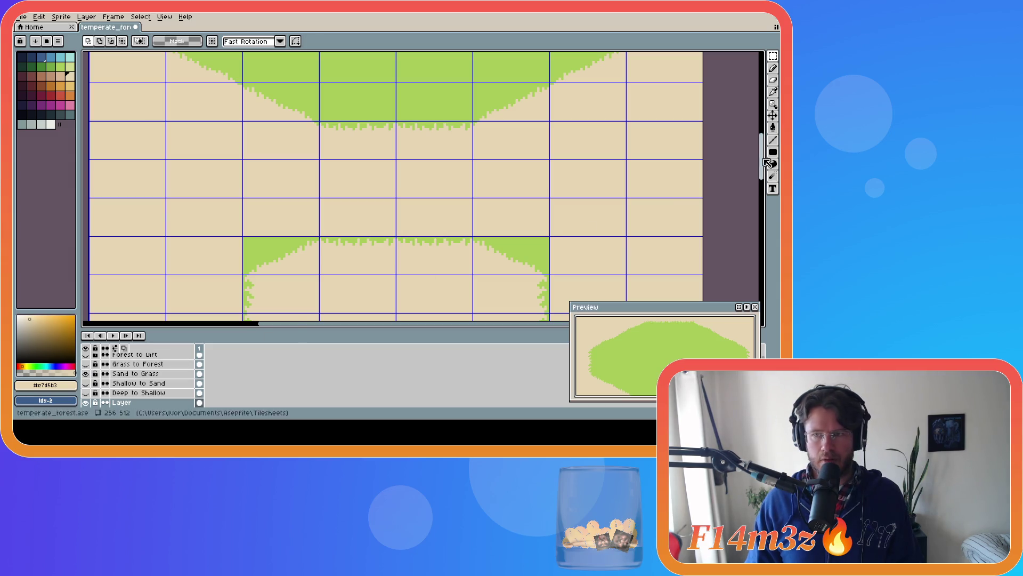
scroll(701, 153, "up", 2)
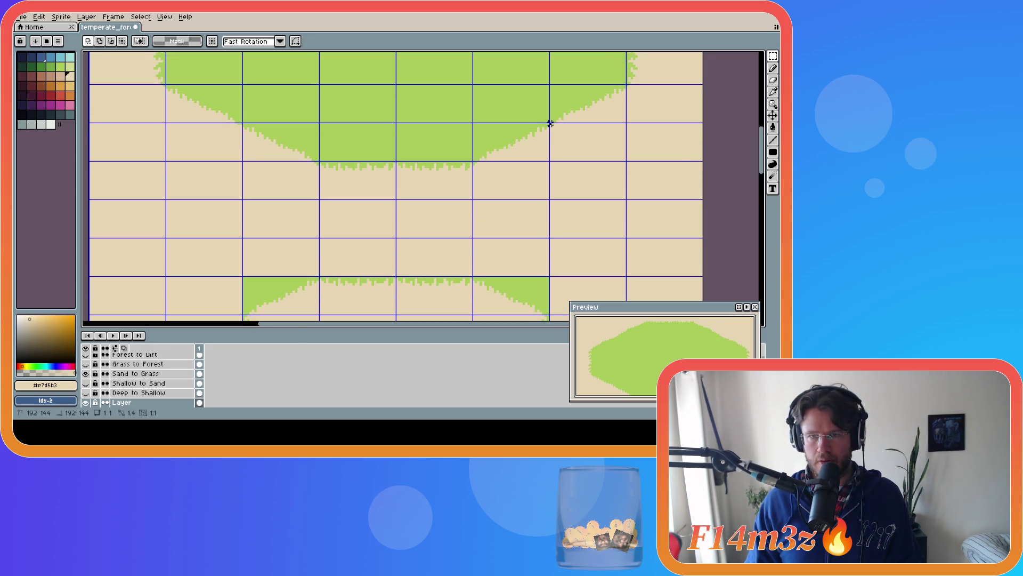
left_click_drag(551, 123, 628, 162)
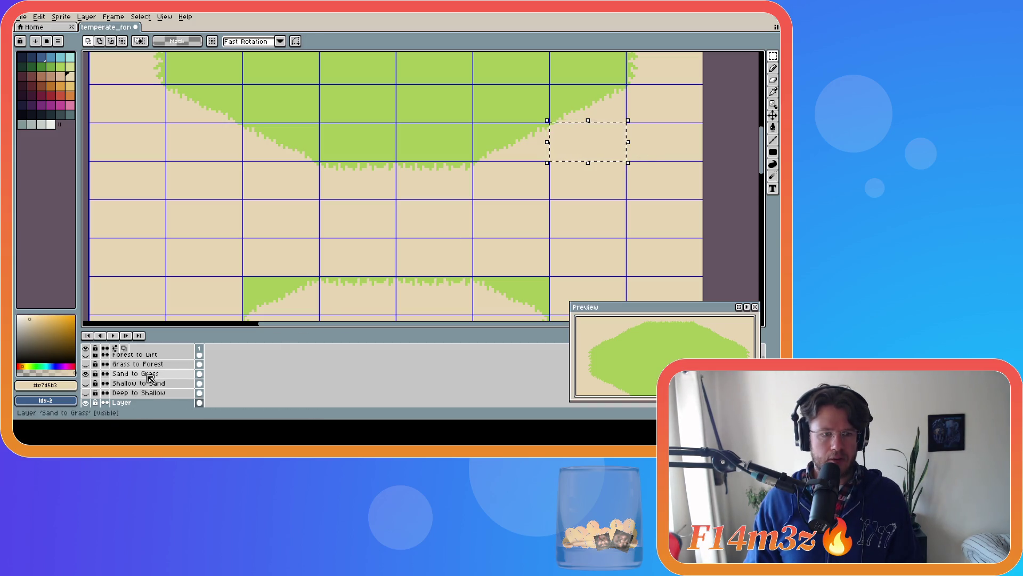
left_click(149, 374)
left_click(596, 162)
left_click(85, 374)
left_click(121, 402)
left_click(732, 152)
key("ctrl+v")
left_click_drag(509, 186, 503, 188)
key("Return")
Select the next grass-border tile on the Sand to Grass drawing.
left_click(86, 383)
left_click(86, 373)
left_click(86, 373)
left_click(135, 373)
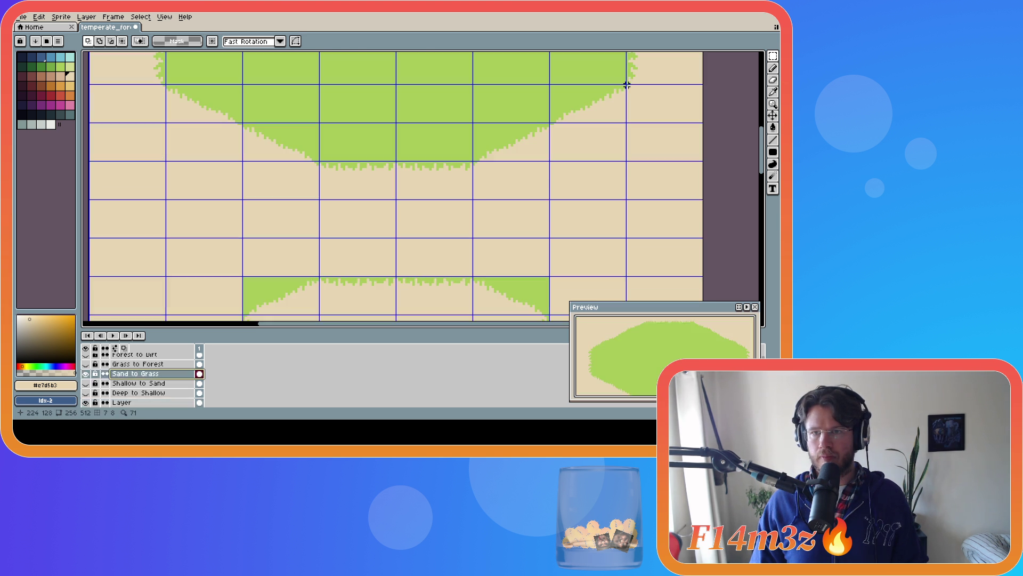
left_click_drag(627, 85, 704, 123)
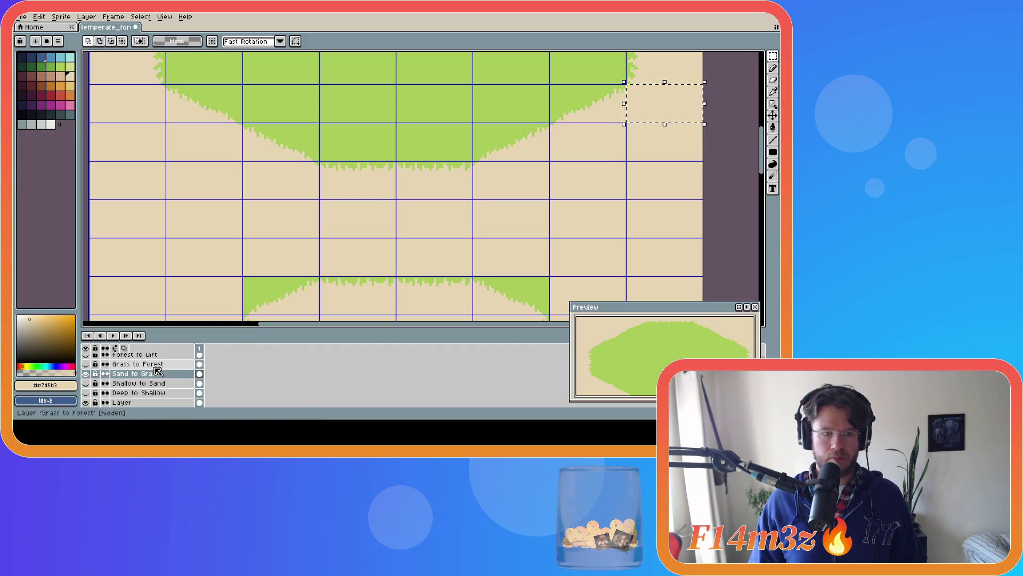
left_click_drag(627, 85, 702, 123)
left_click(126, 401)
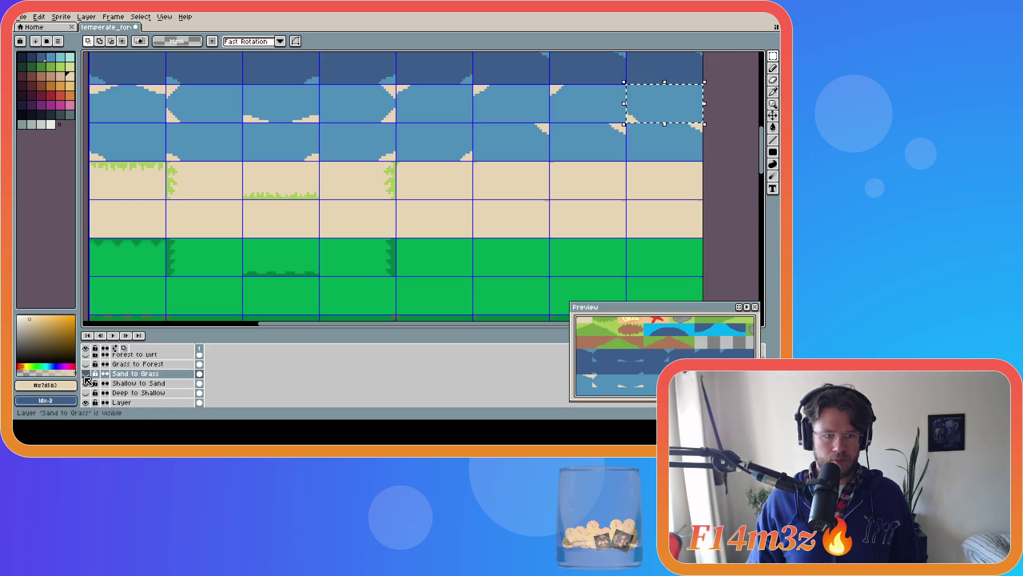
Paste the copied sand-edge tile beside the first one and commit it.
left_click(737, 160)
key("ctrl+v")
left_click_drag(603, 171, 580, 178)
left_click(641, 179)
Mark another tile on the Sand to Grass drawing, then hide it and return to the tileset layer.
left_click(85, 373)
left_click(134, 373)
scroll(626, 161, "up", 3)
left_click_drag(627, 161, 702, 130)
left_click(627, 123)
left_click_drag(626, 123, 704, 164)
left_click(86, 373)
left_click(122, 402)
scroll(426, 186, "down", 1)
key("ctrl+d")
left_click_drag(763, 148, 763, 178)
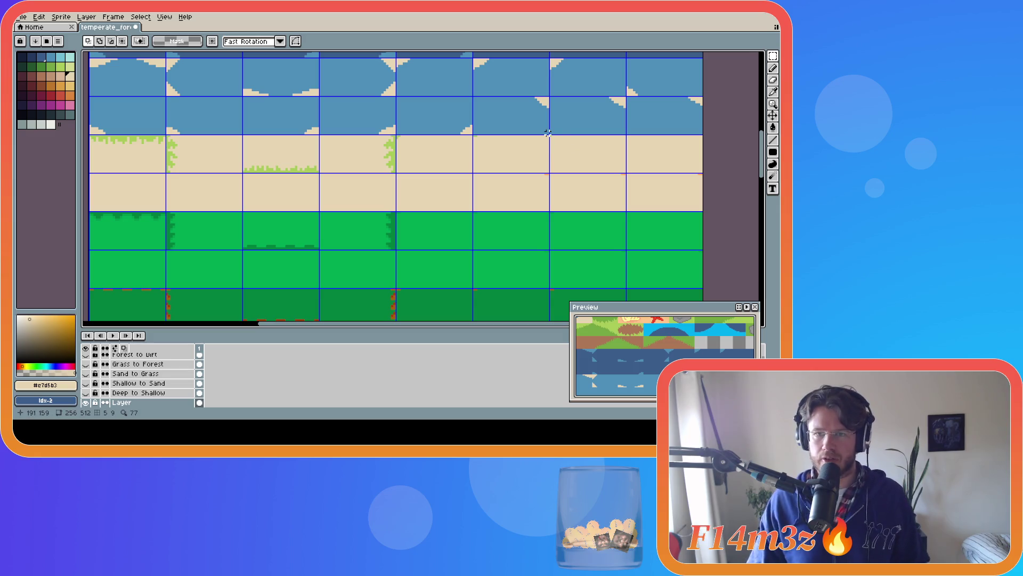
Move one sand tile down and left into a new slot.
left_click_drag(550, 135, 625, 169)
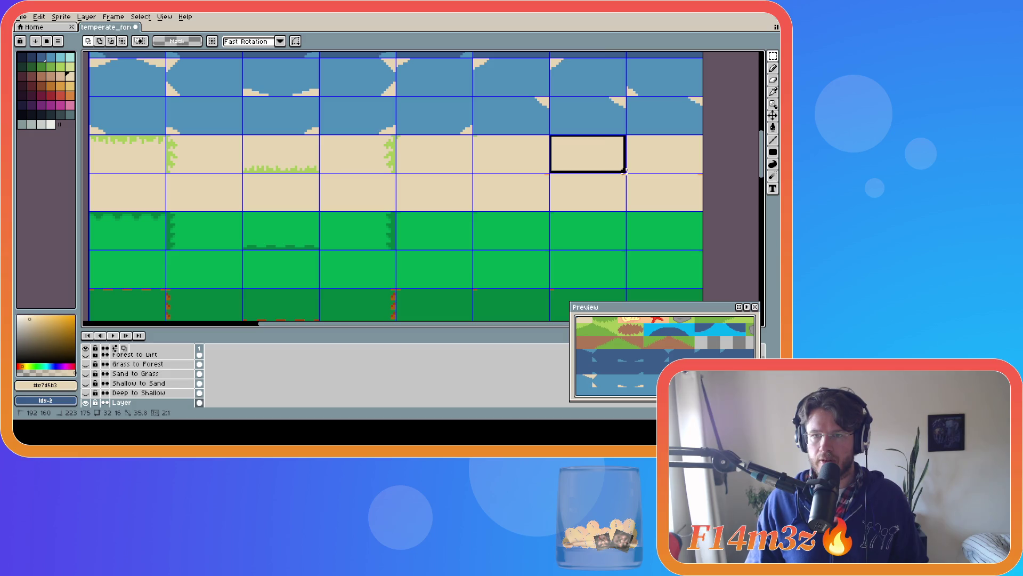
left_click_drag(625, 172, 626, 173)
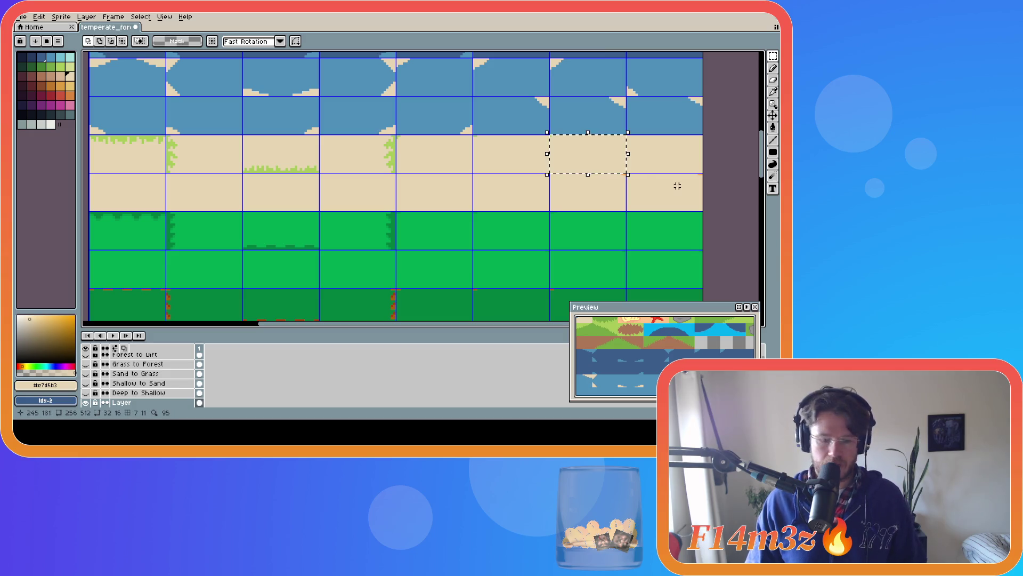
key("ctrl+t")
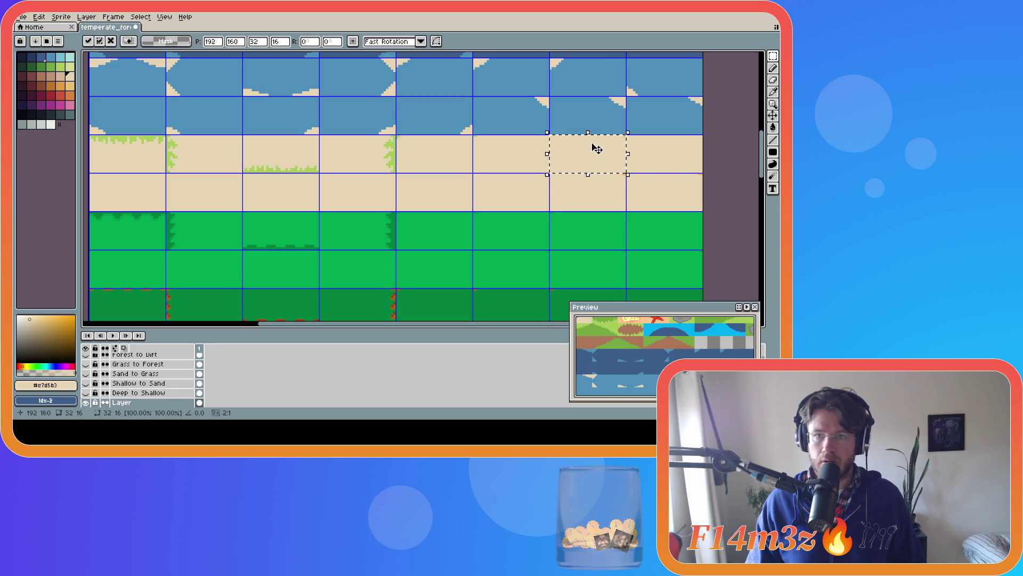
mouse_move(593, 148)
left_mouse_down()
mouse_move(551, 192)
mouse_move(518, 188)
left_mouse_up()
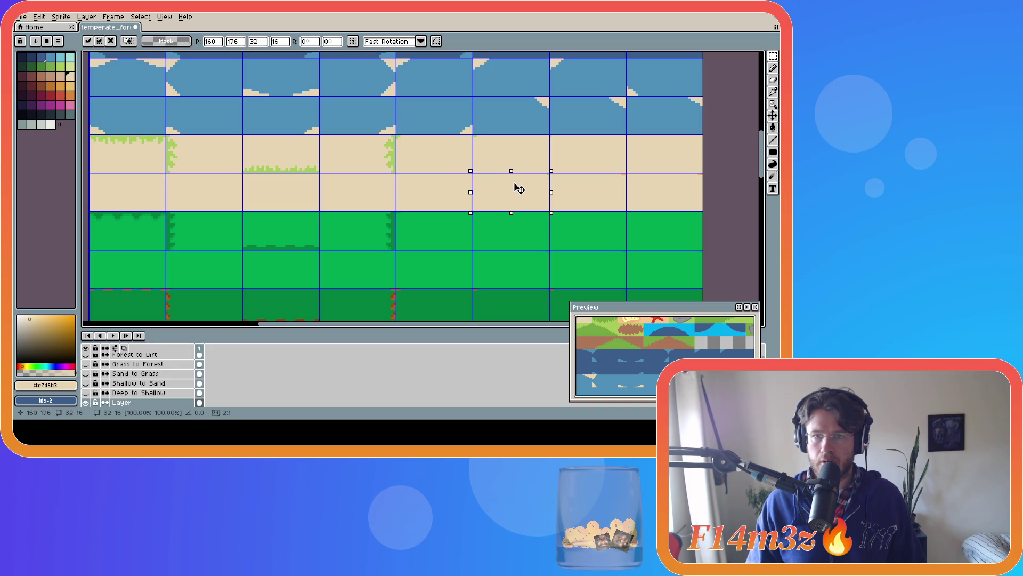
left_click(728, 169)
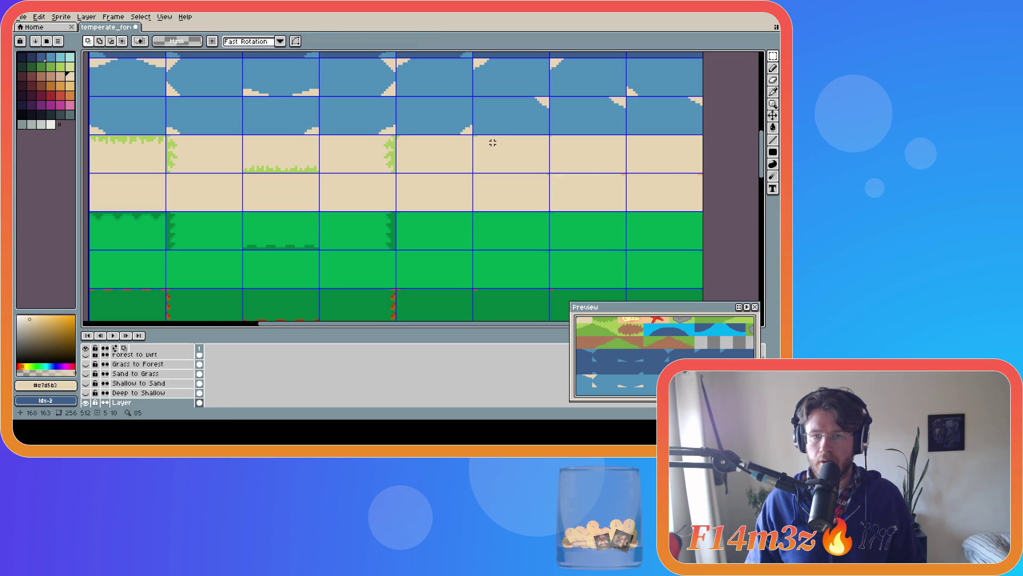
Move two more sand tiles into new slots and save temperate_forest.ase.
left_click_drag(473, 135, 552, 174)
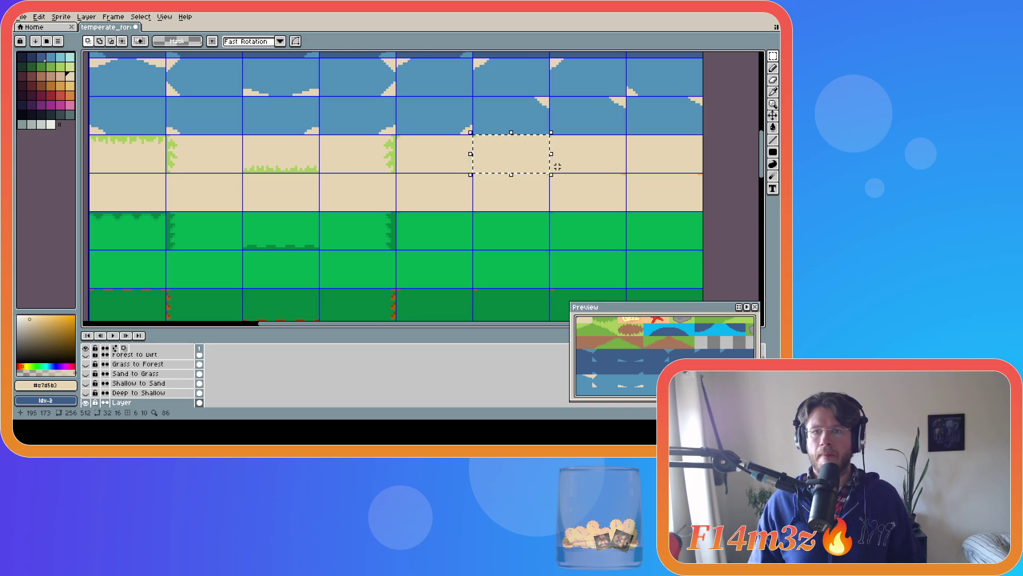
key("ctrl+t")
left_click_drag(516, 157, 592, 194)
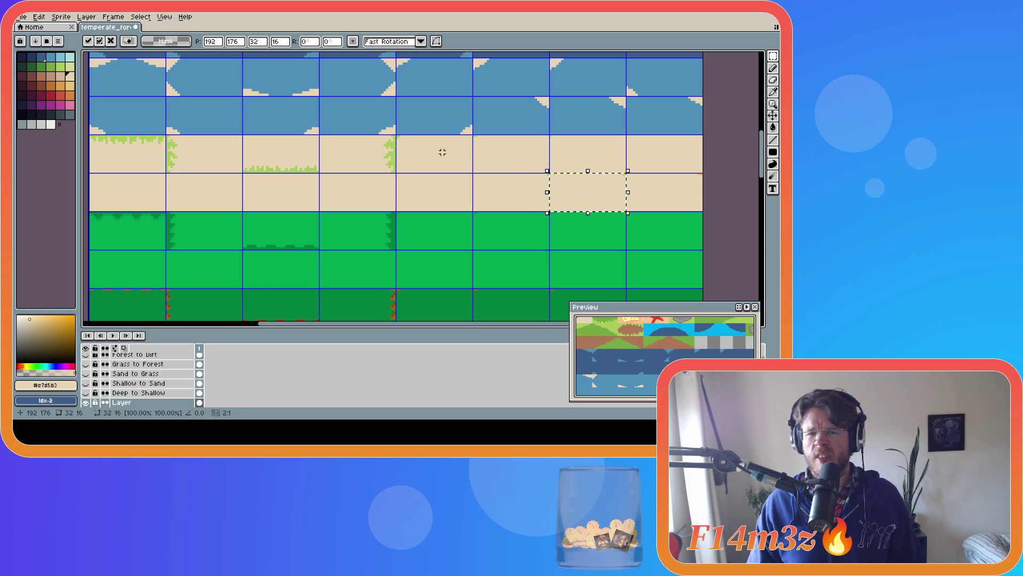
left_click_drag(396, 136, 474, 175)
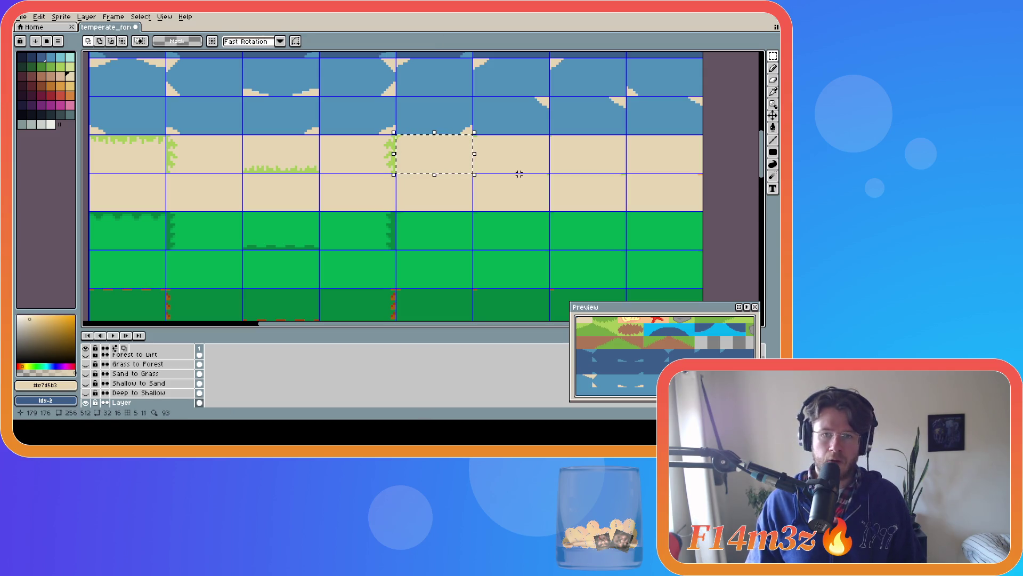
key("ctrl+t")
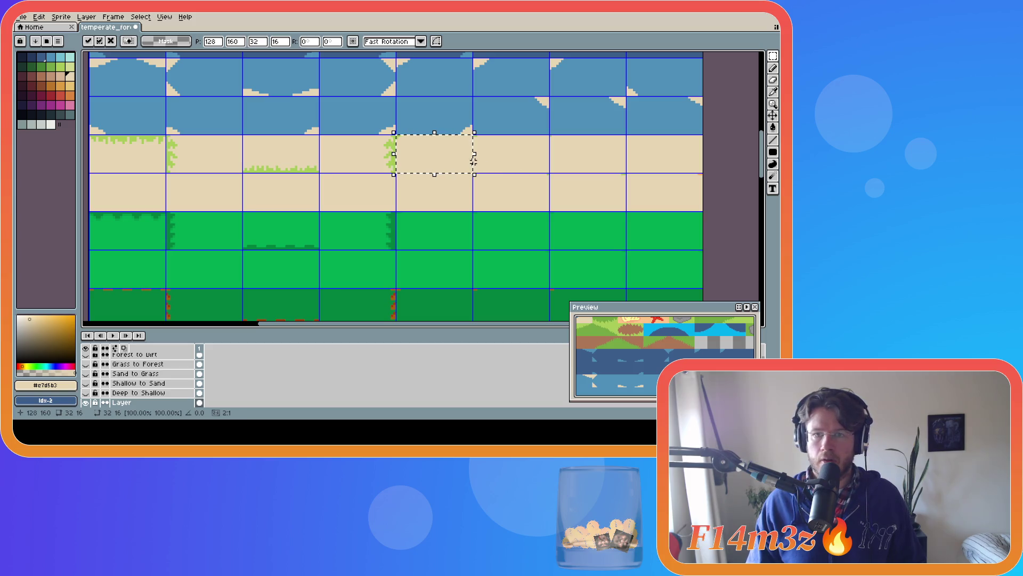
mouse_move(440, 159)
left_mouse_down()
mouse_move(639, 201)
mouse_move(664, 196)
left_mouse_up()
left_click(703, 194)
left_click(730, 175)
key("ctrl+s")
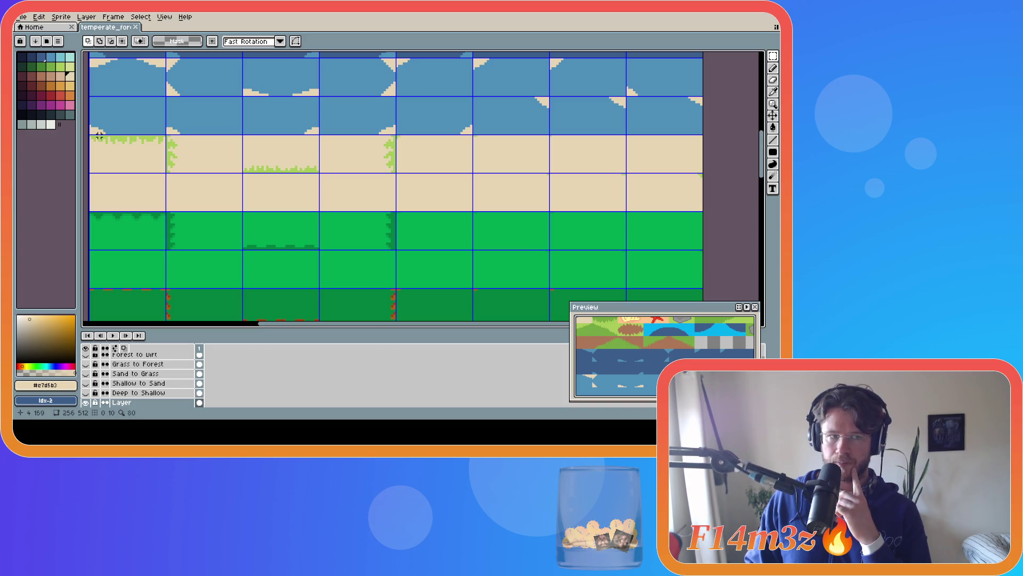
mouse_move(90, 136)
left_mouse_down()
mouse_move(174, 169)
mouse_move(472, 208)
mouse_move(705, 213)
left_mouse_up()
Place the copied sand rows over the green rows and fill their fringes darker green.
mouse_move(367, 171)
left_mouse_down()
mouse_move(377, 247)
mouse_move(367, 246)
left_mouse_up()
left_click(728, 231)
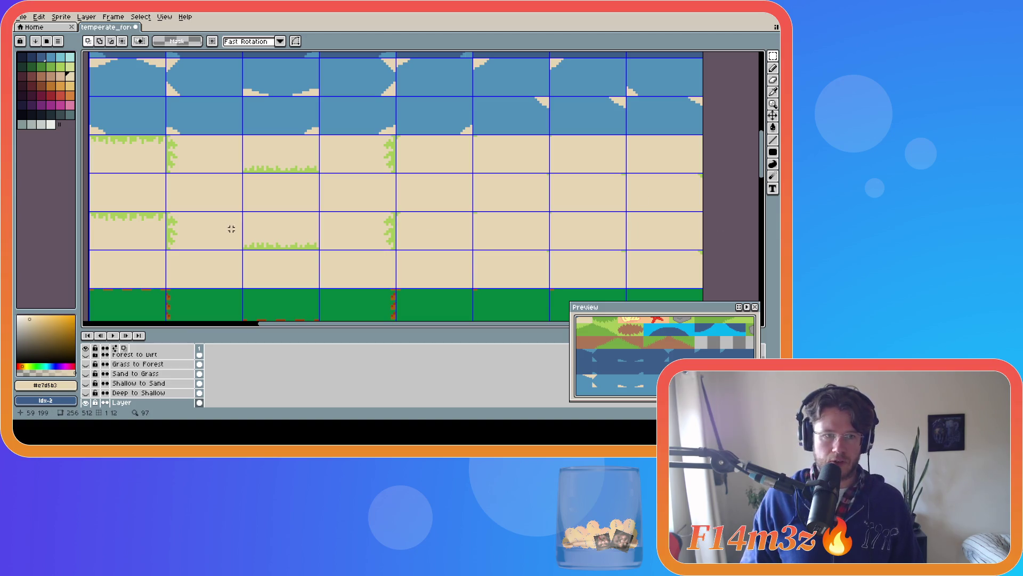
left_click(51, 66)
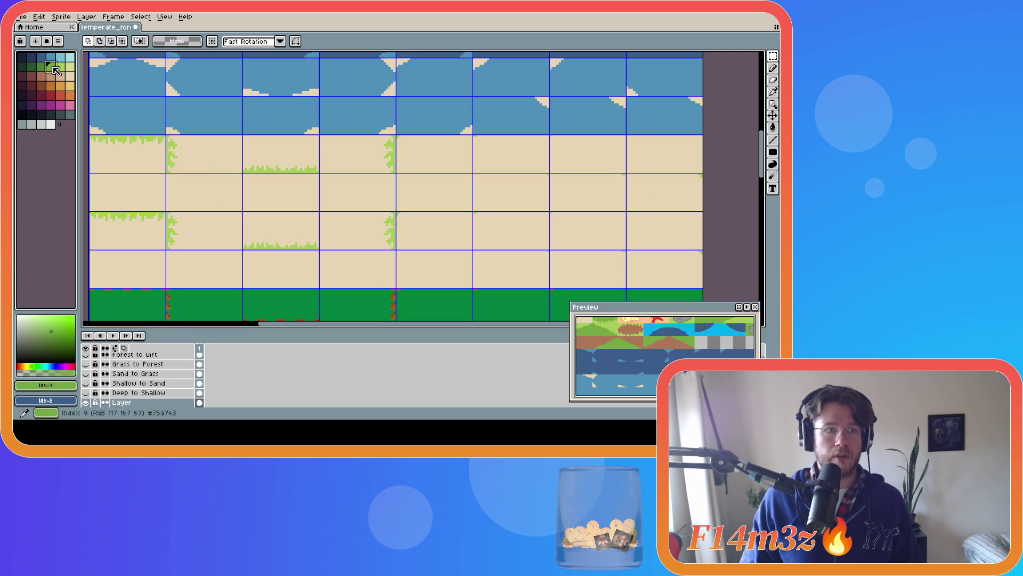
key("g")
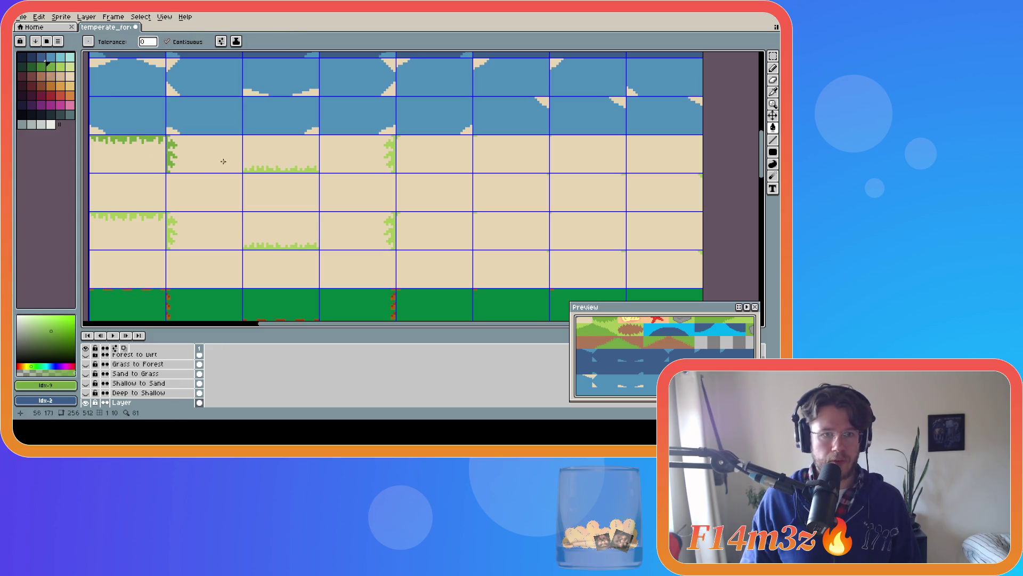
left_click(260, 169)
left_click(390, 154)
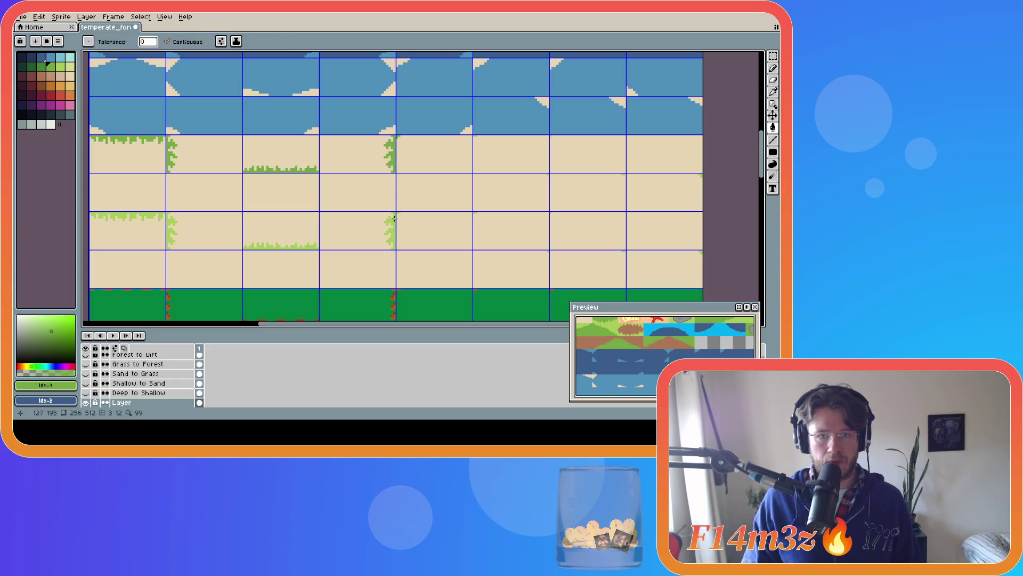
left_click(273, 245)
left_click(168, 233)
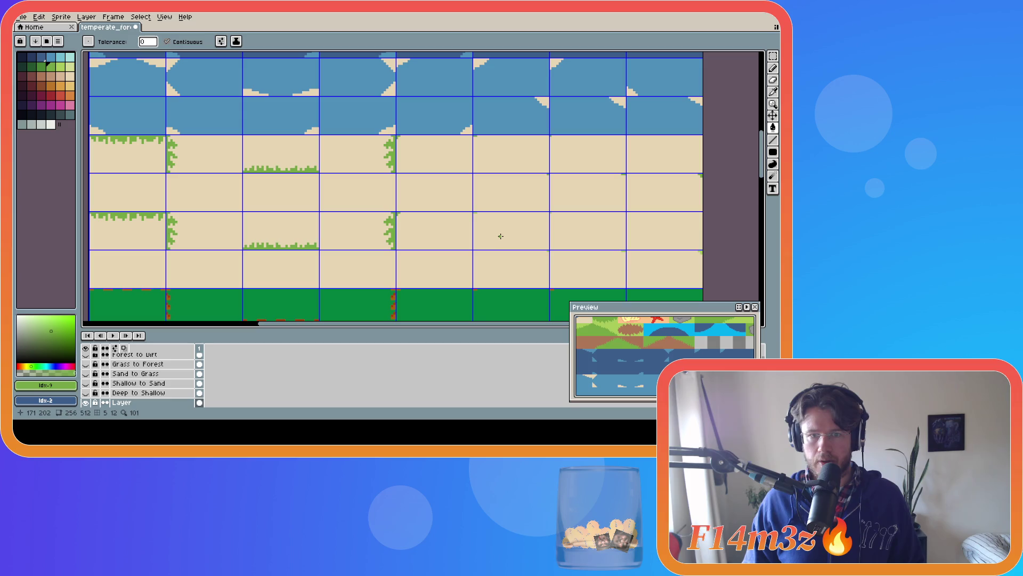
Undo the fringe fills, deselect, and refill the fringes of three tiles darker green.
key("ctrl+z")
key("v")
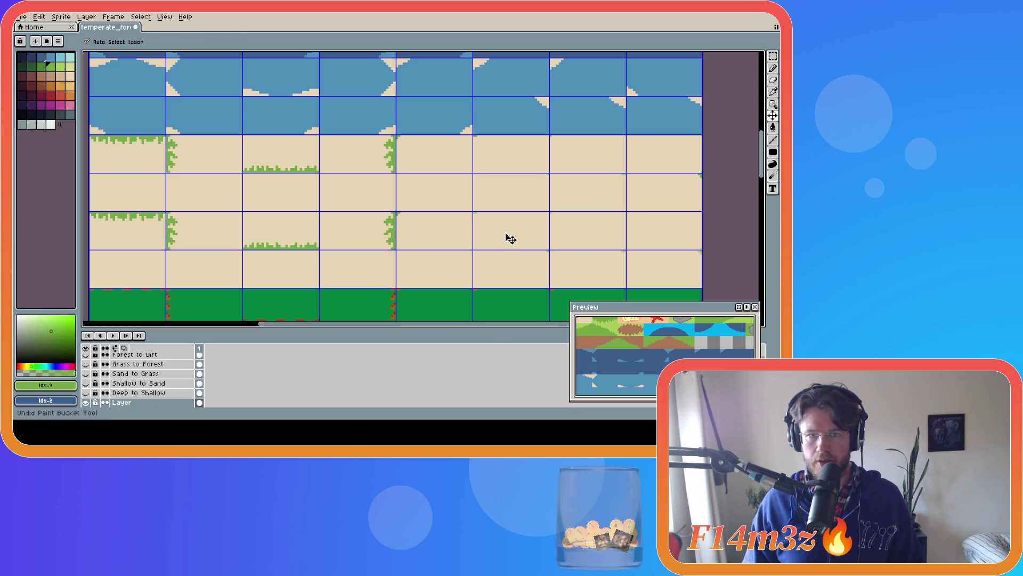
key("ctrl+z")
key("ctrl+z")
key("ctrl+z")
key("ctrl+z")
key("ctrl+z")
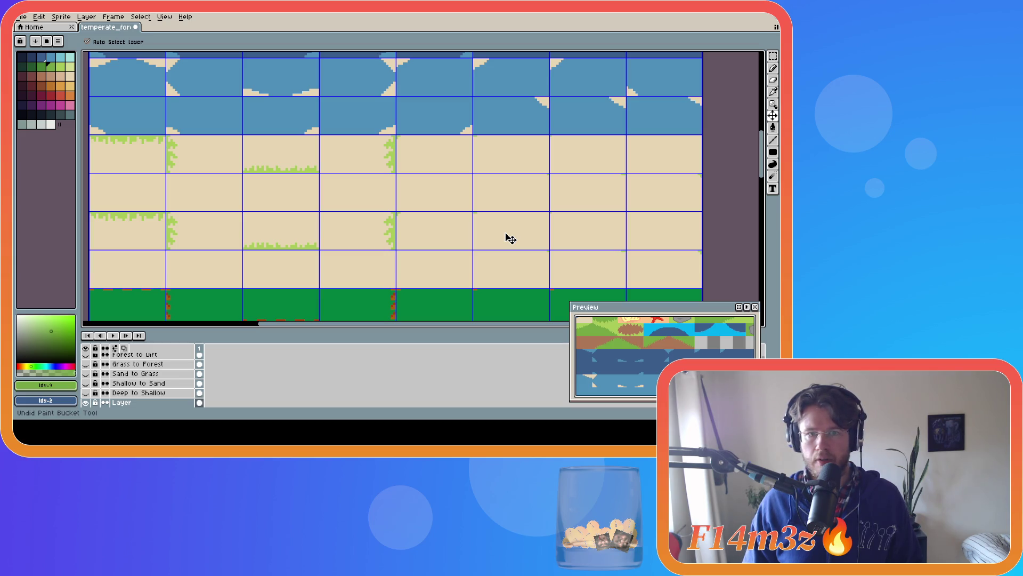
key("ctrl+z")
key("ctrl+z")
key("ctrl+y")
key("m")
key("ctrl+d")
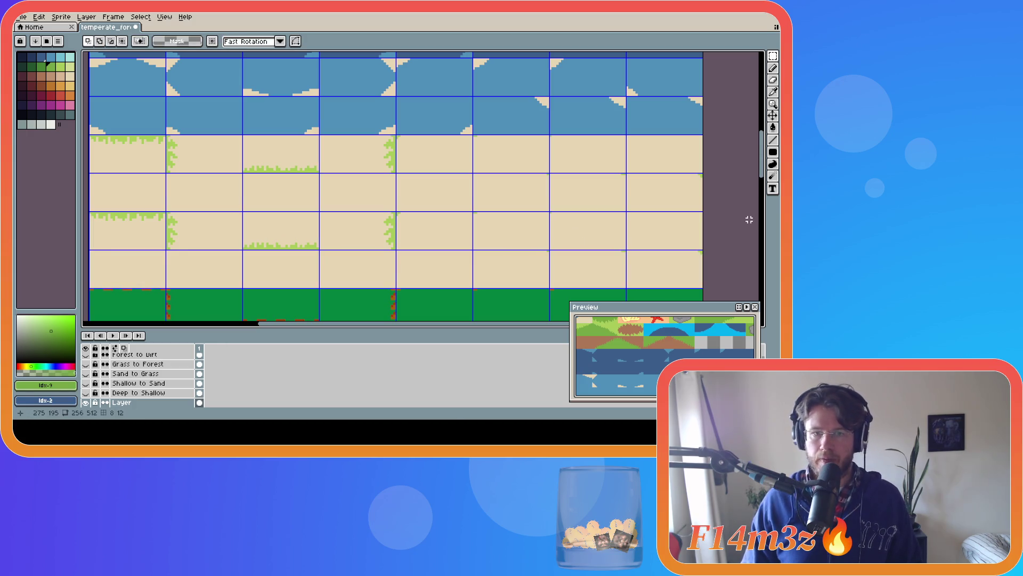
key("g")
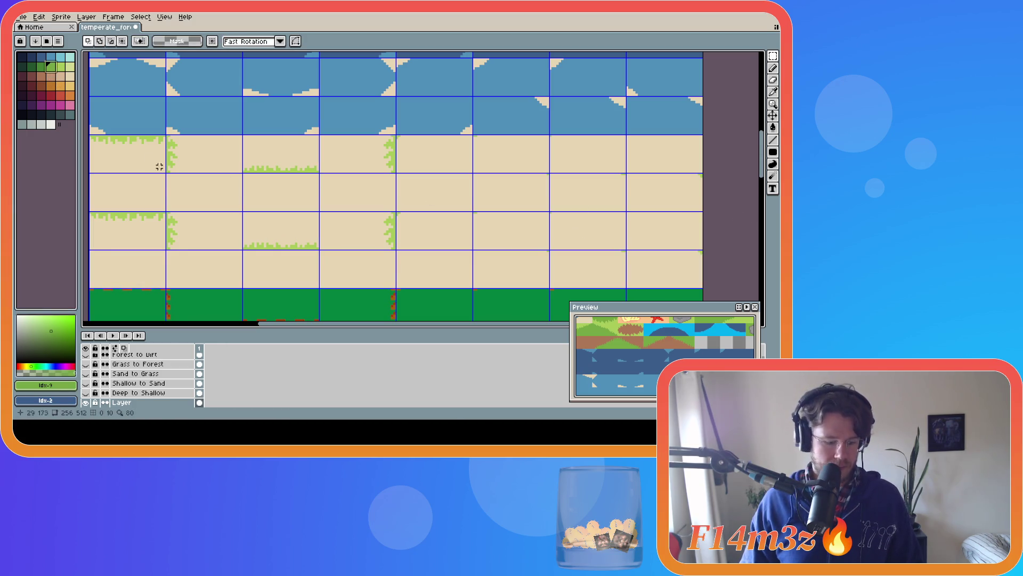
left_click(123, 216)
left_click(258, 246)
left_click(392, 235)
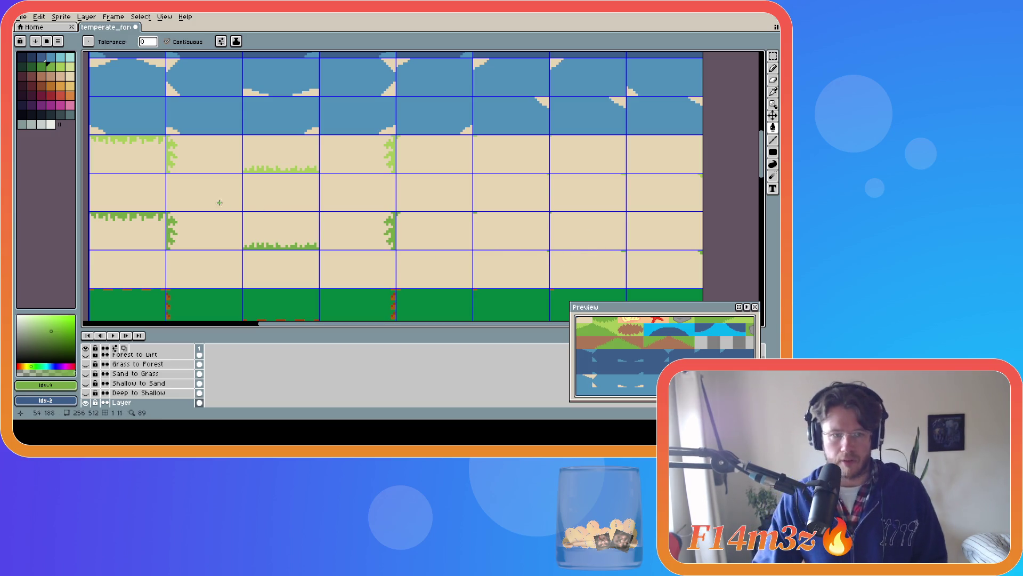
Sample the light grass green and fill the copied sand areas with it.
left_click(181, 196, "alt")
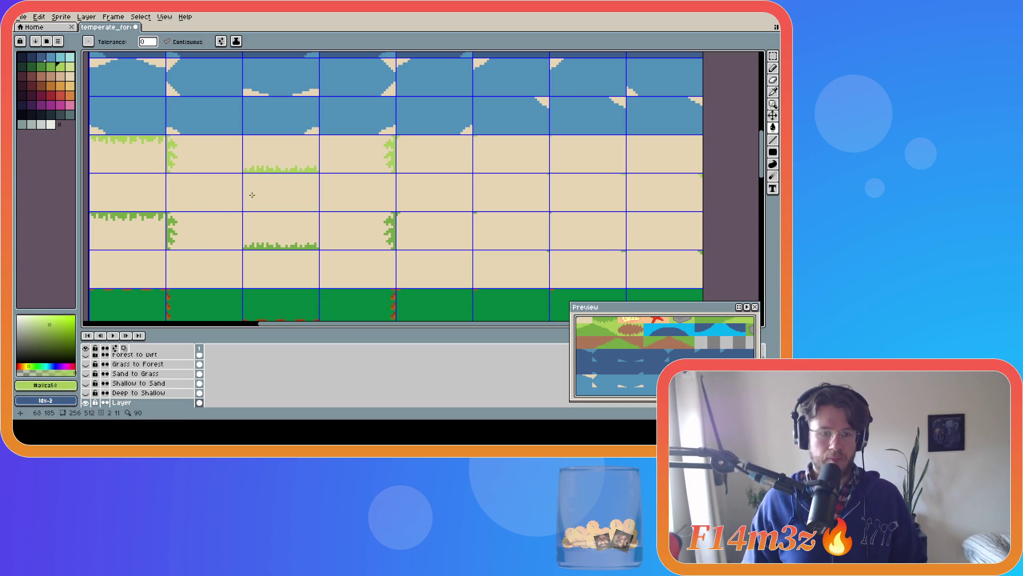
key("b")
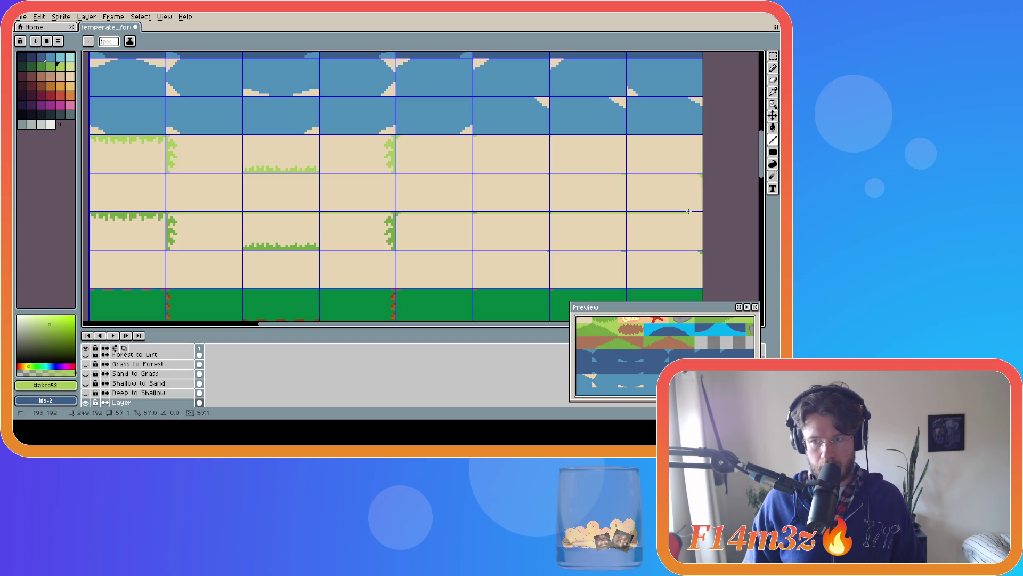
key("g")
left_click(545, 235)
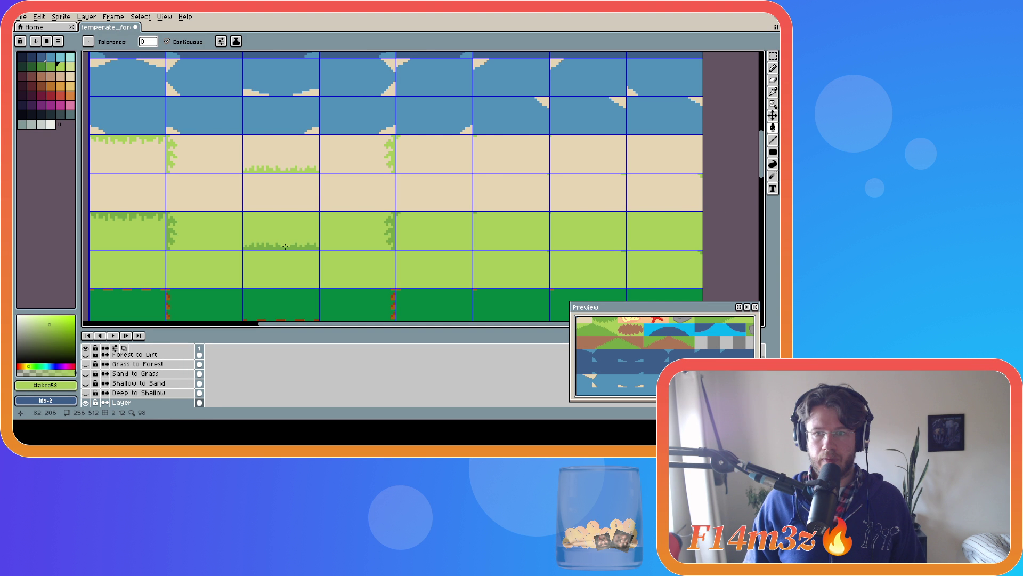
Select the two original sand rows across the sheet for moving.
key("m")
mouse_move(701, 286)
left_mouse_down()
mouse_move(593, 248)
mouse_move(276, 213)
left_mouse_up()
left_click_drag(90, 135, 733, 212)
left_click(489, 169)
scroll(489, 169, "down", 3)
left_click_drag(488, 104, 491, 181)
scroll(762, 161, "up", 3)
key("ctrl+z")
key("ctrl+z")
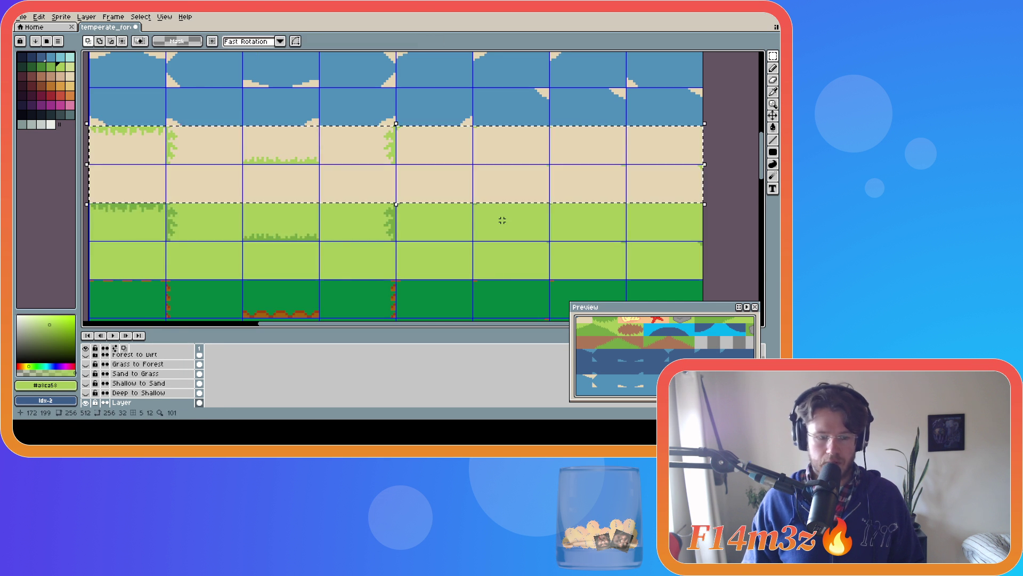
Move the original sand rows down below the grass rows, nudge one pixel left, and deselect.
left_click(464, 162)
left_click_drag(463, 162, 471, 272)
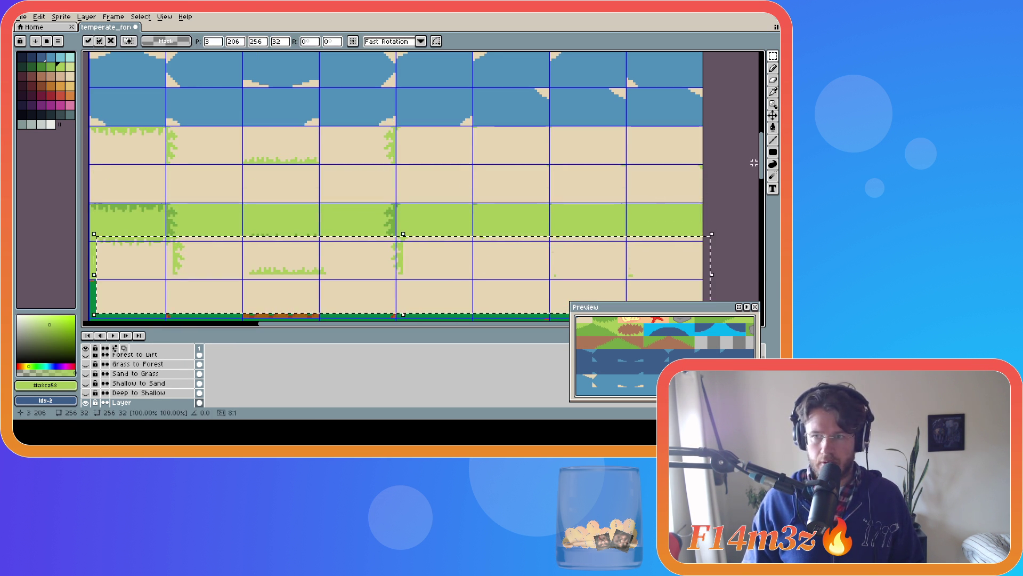
left_click_drag(763, 175, 764, 207)
mouse_move(462, 116)
left_mouse_down()
mouse_move(463, 164)
mouse_move(457, 159)
left_mouse_up()
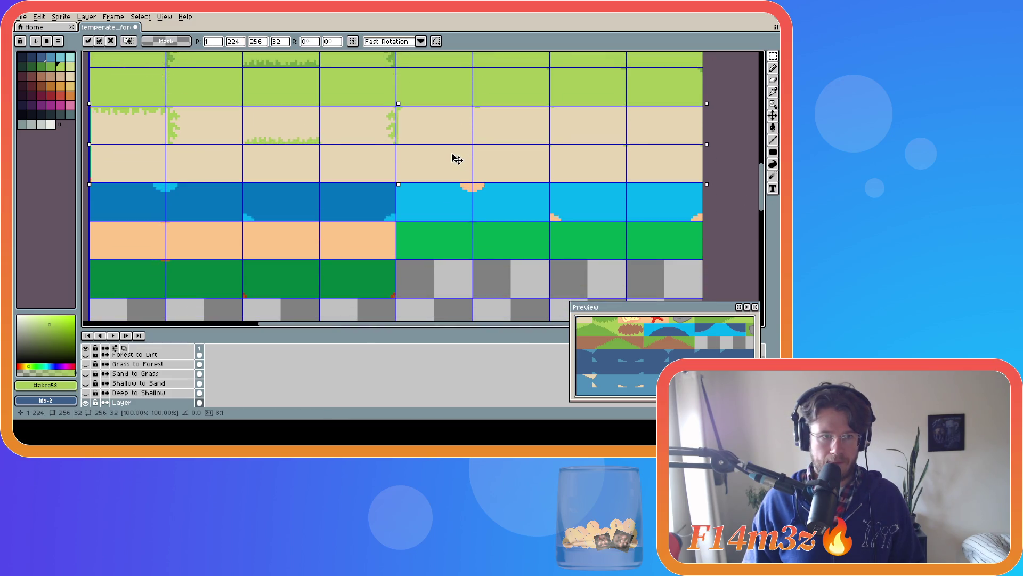
key("Left")
key("ctrl+d")
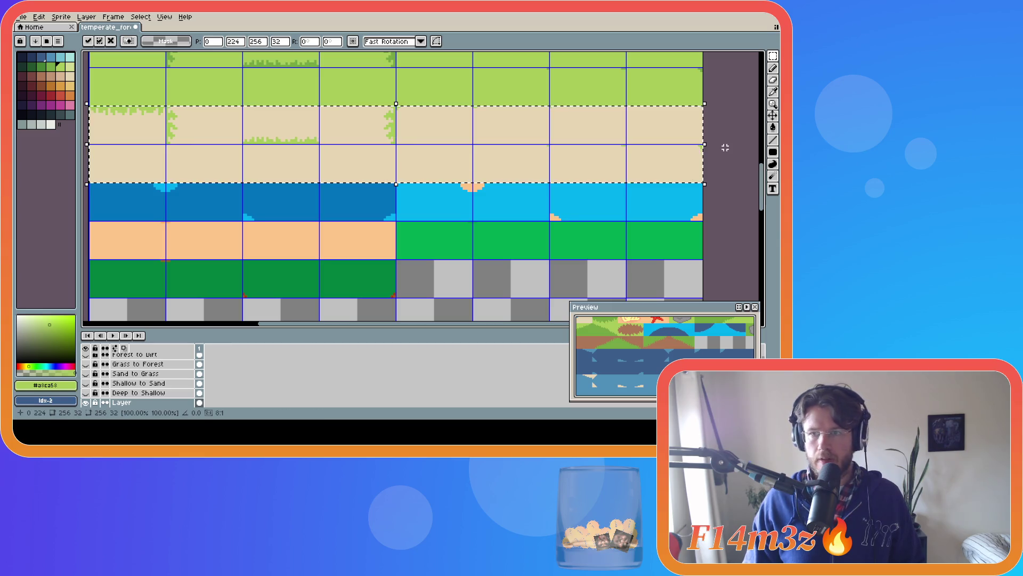
Pick the darker green from the grass tufts as the drawing colour.
key("i")
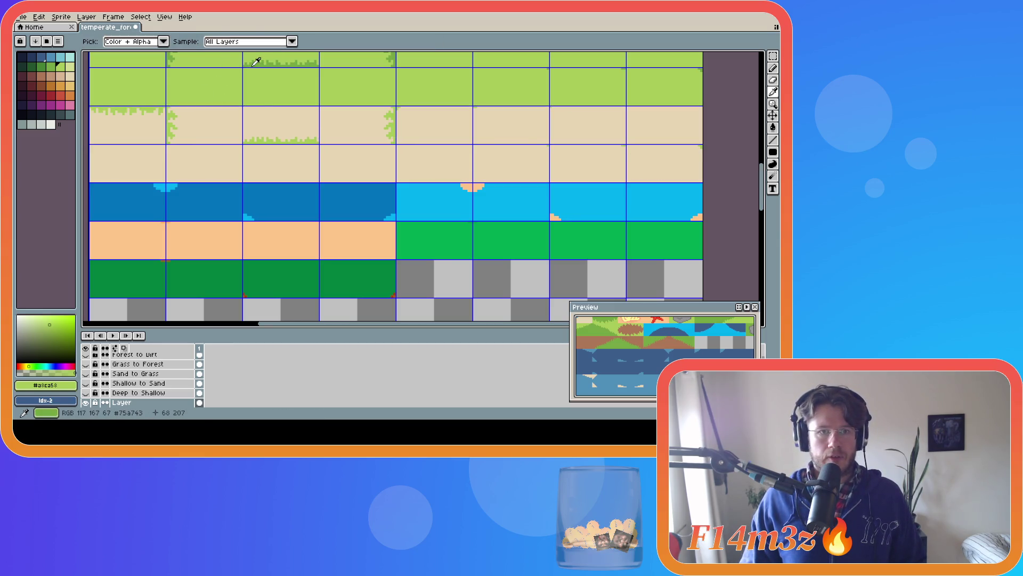
left_click(251, 64)
key("m")
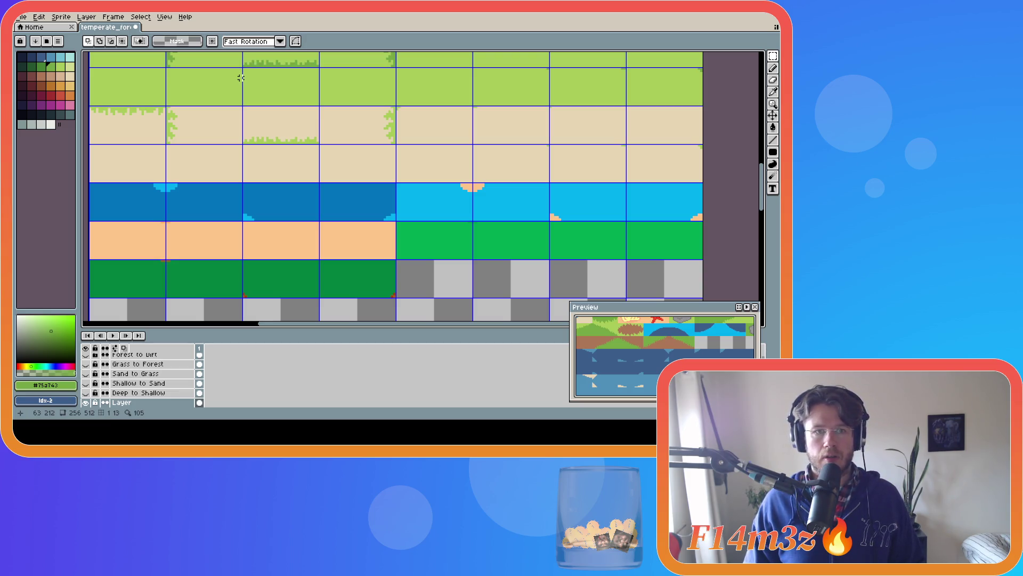
left_click_drag(756, 181, 766, 164)
scroll(766, 164, "down", 3)
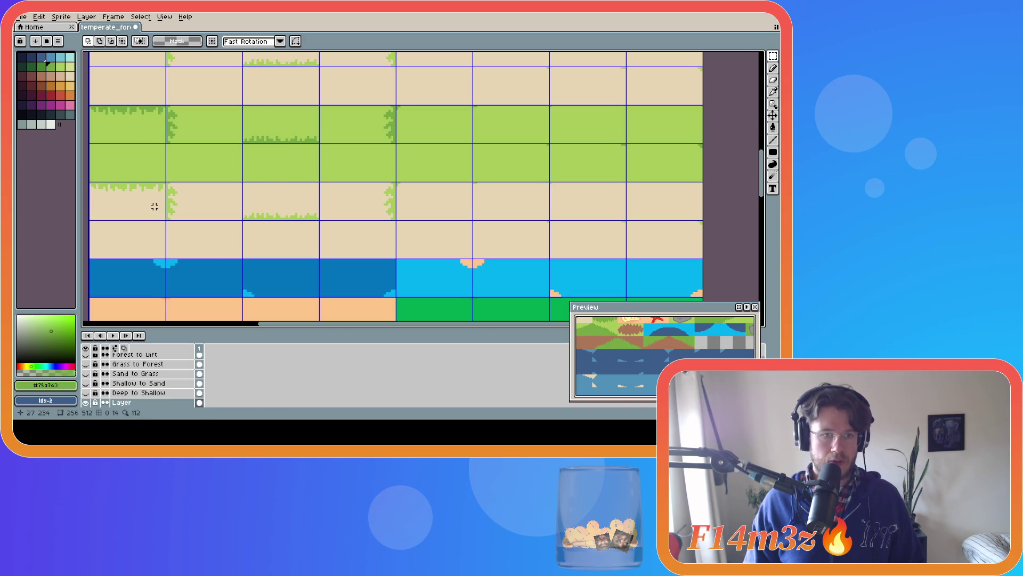
Fill the lower sand rows darker green, then pick the brown dirt colour and fill a grass fringe.
key("i")
key("m")
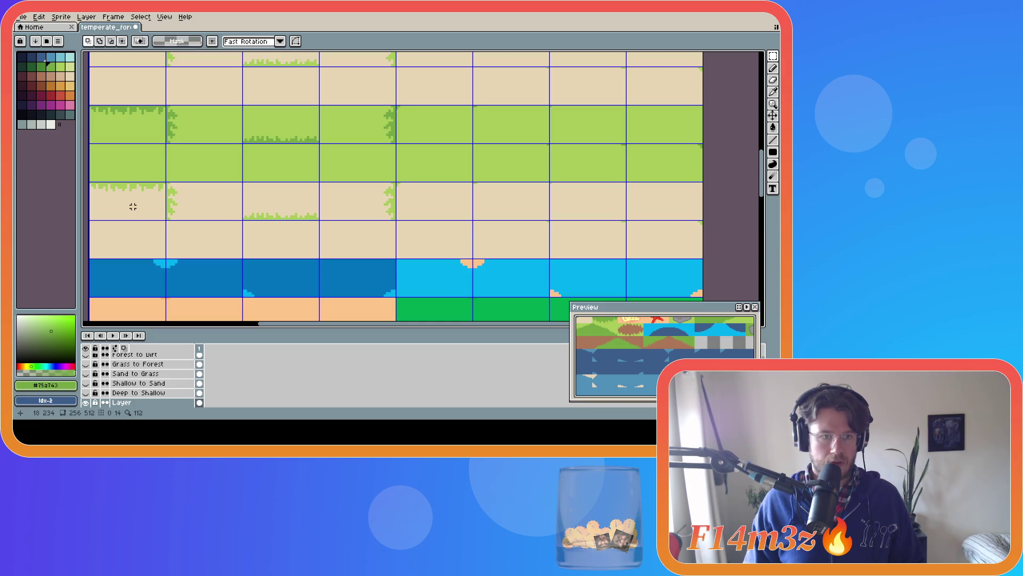
key("g")
left_click(133, 206)
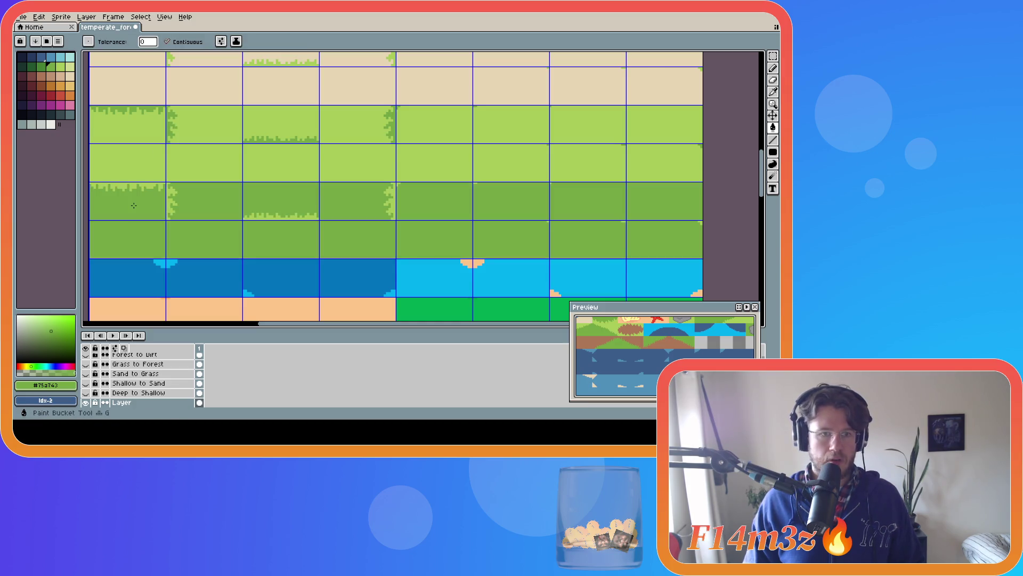
scroll(251, 109, "up", 5)
key("i")
left_click(369, 105)
scroll(617, 186, "down", 5)
key("g")
left_click(121, 180)
key("ctrl+z")
key("ctrl+y")
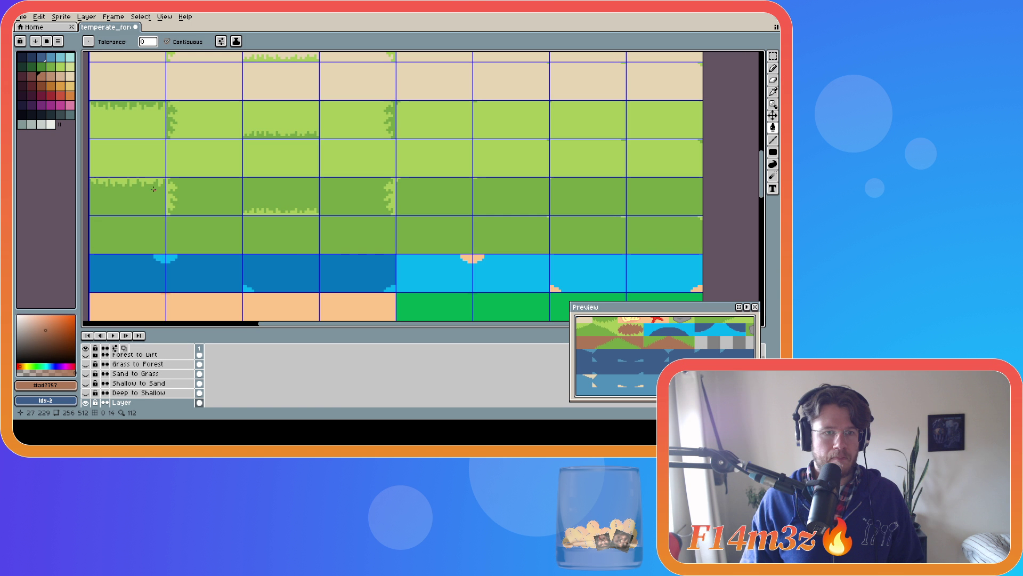
Draw a 32-pixel brown line along the first dark-grass tile's top edge.
scroll(152, 175, "up", 1)
scroll(234, 218, "left", 3)
key("b")
mouse_move(240, 175)
left_mouse_down()
mouse_move(141, 174)
mouse_move(230, 180)
left_mouse_up()
key("g")
Fill the top, left, bottom and column-four fringe strips with brown #ad7757.
left_click(236, 179)
left_click(244, 190)
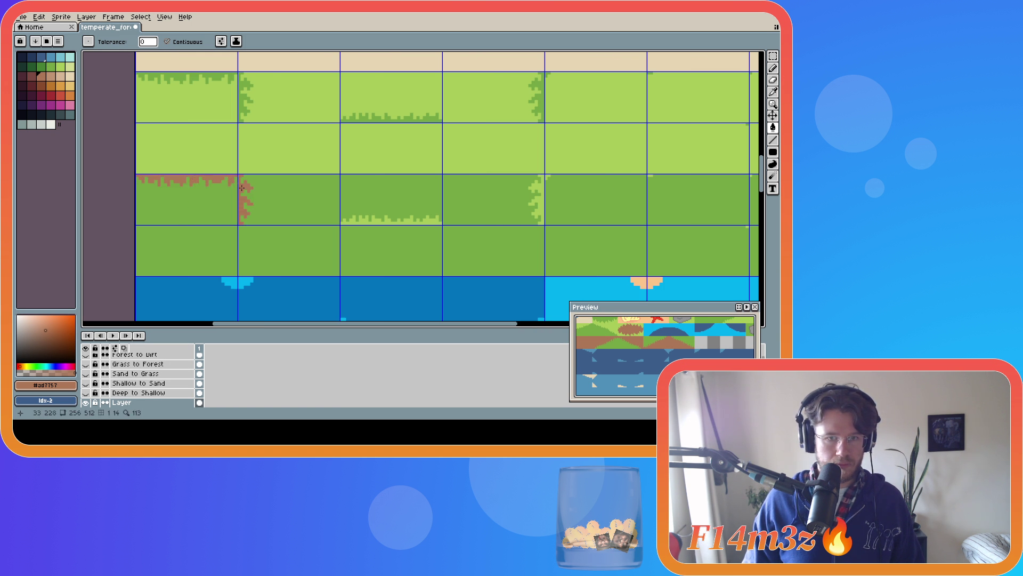
left_click(351, 221)
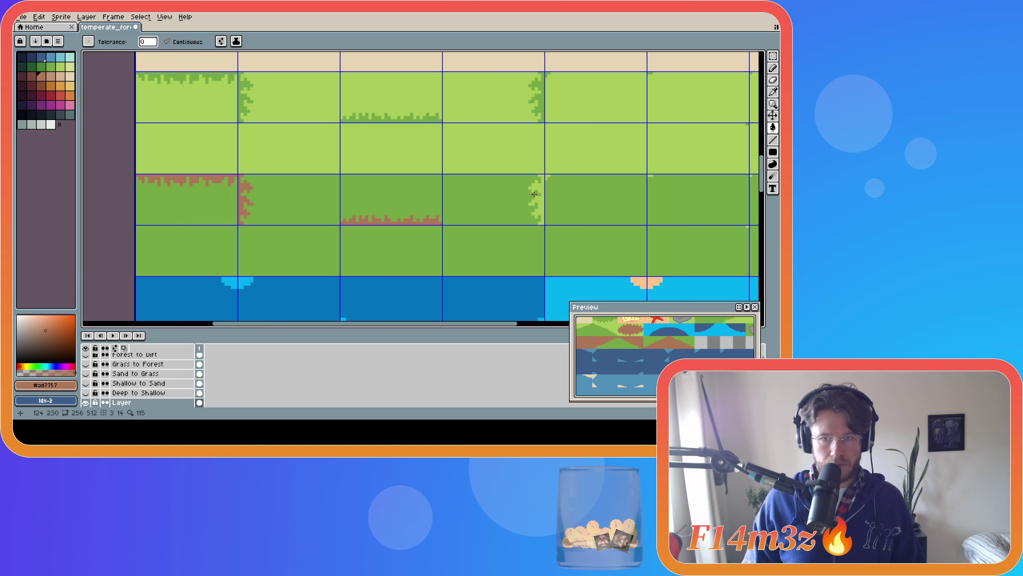
key("b")
key("g")
left_click(538, 210)
scroll(530, 235, "right", 5)
key("b")
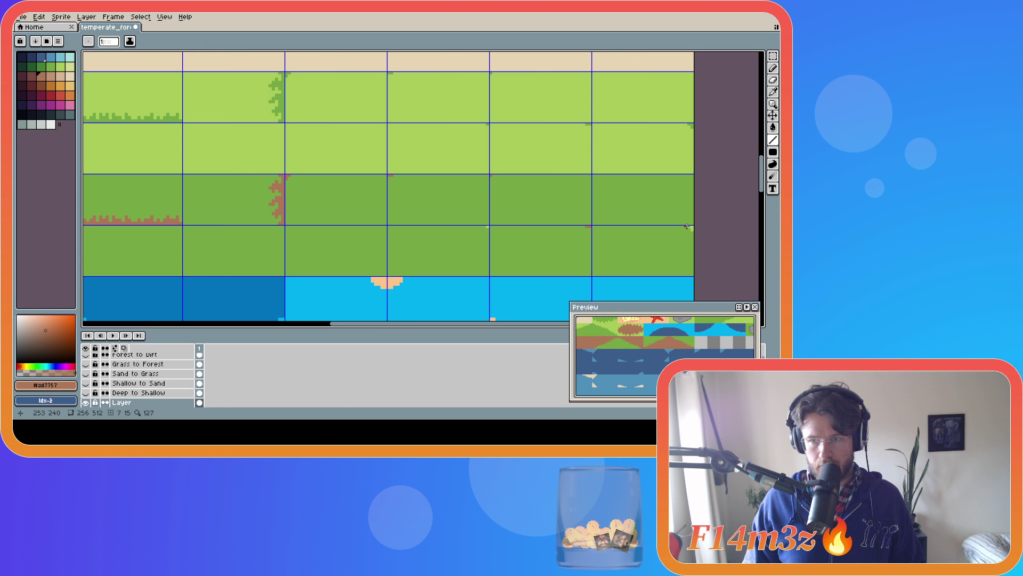
scroll(445, 230, "down", 3)
scroll(718, 177, "left", 3)
scroll(678, 180, "down", 3)
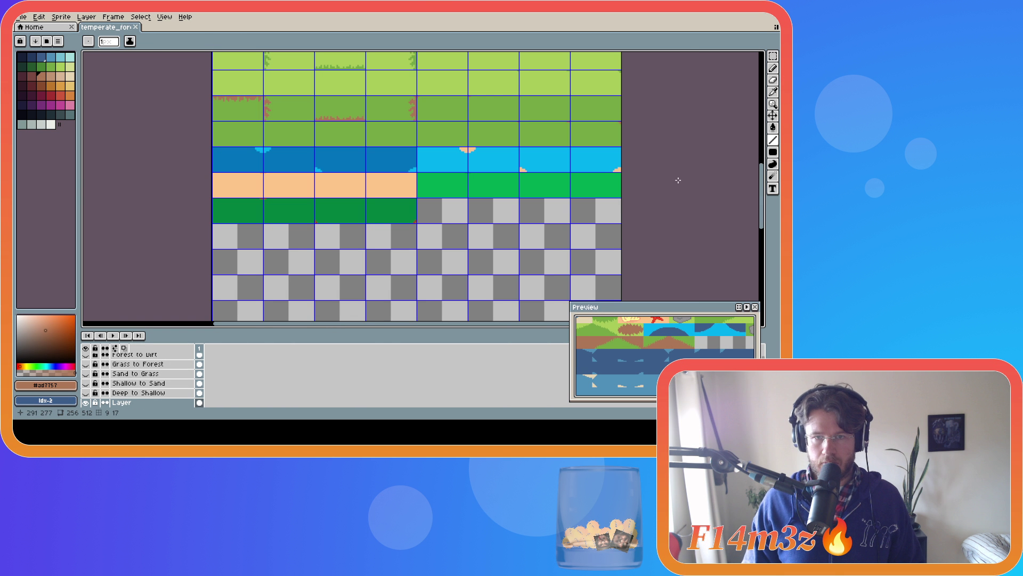
Bucket-fill the left four water tiles dark blue and the right four light blue.
left_click(42, 56)
key("g")
left_click(287, 163)
key("]")
left_click(445, 167)
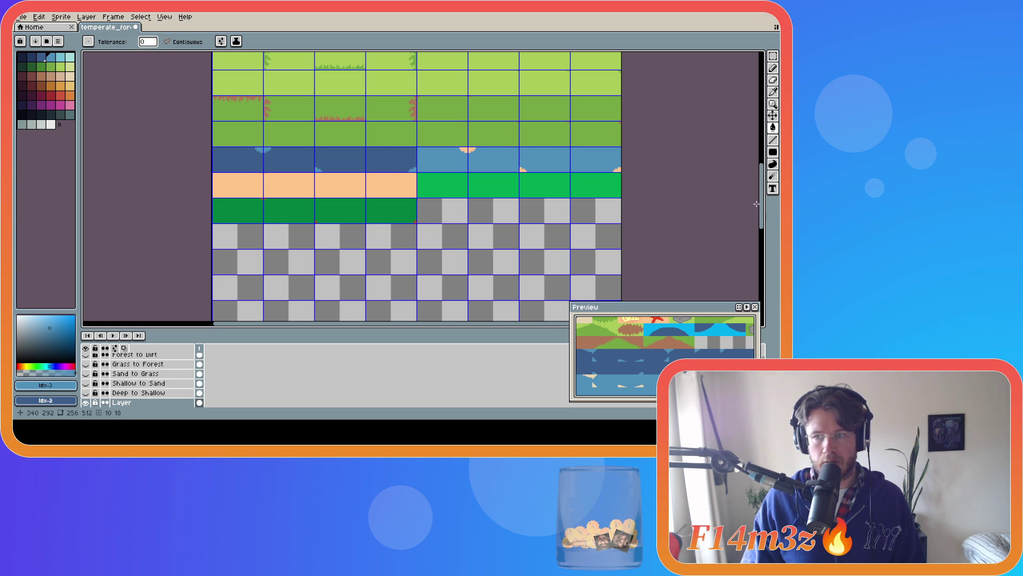
Sample the beige sand colour #e7d5b3 and fill the peach tile row with it.
mouse_move(760, 207)
left_mouse_down()
mouse_move(757, 152)
mouse_move(763, 210)
left_mouse_up()
left_click(418, 166, "alt")
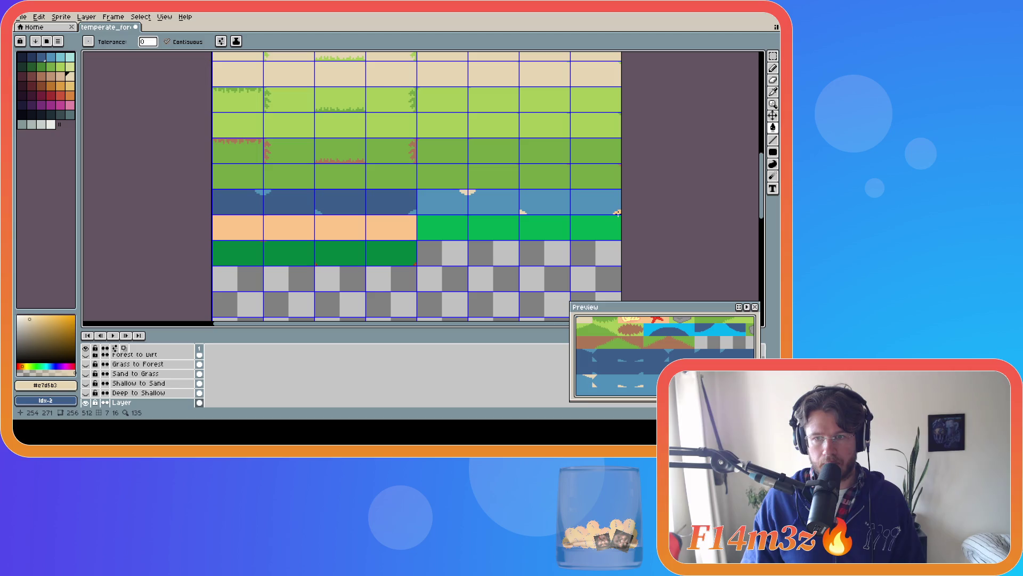
scroll(223, 226, "up", 5)
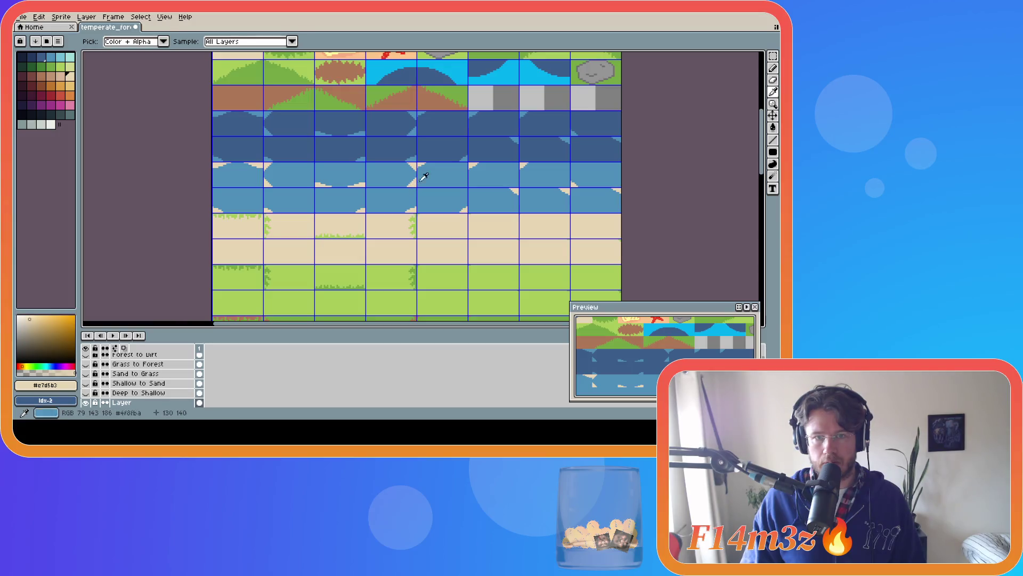
left_click_drag(763, 163, 764, 210)
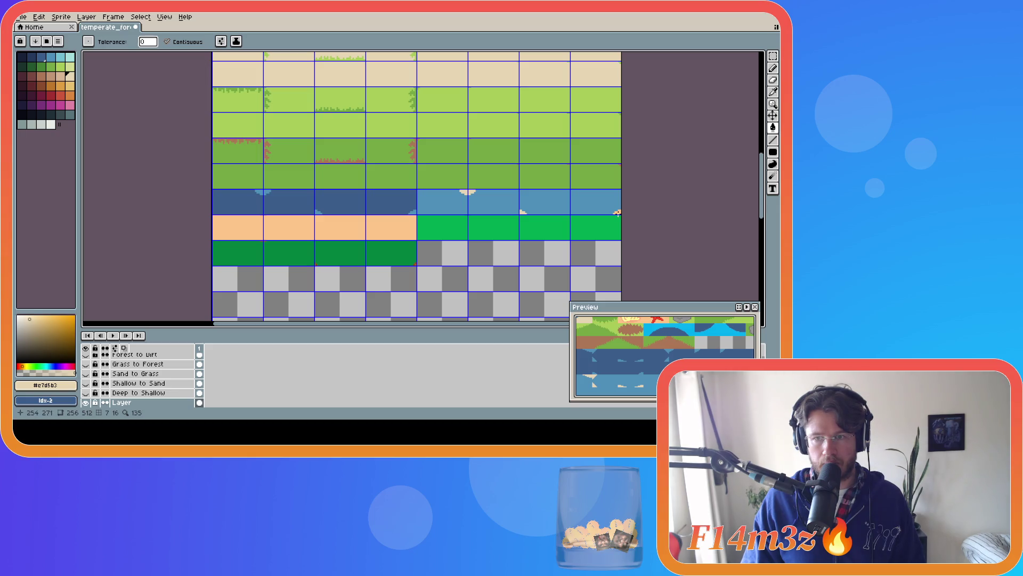
left_click(267, 236)
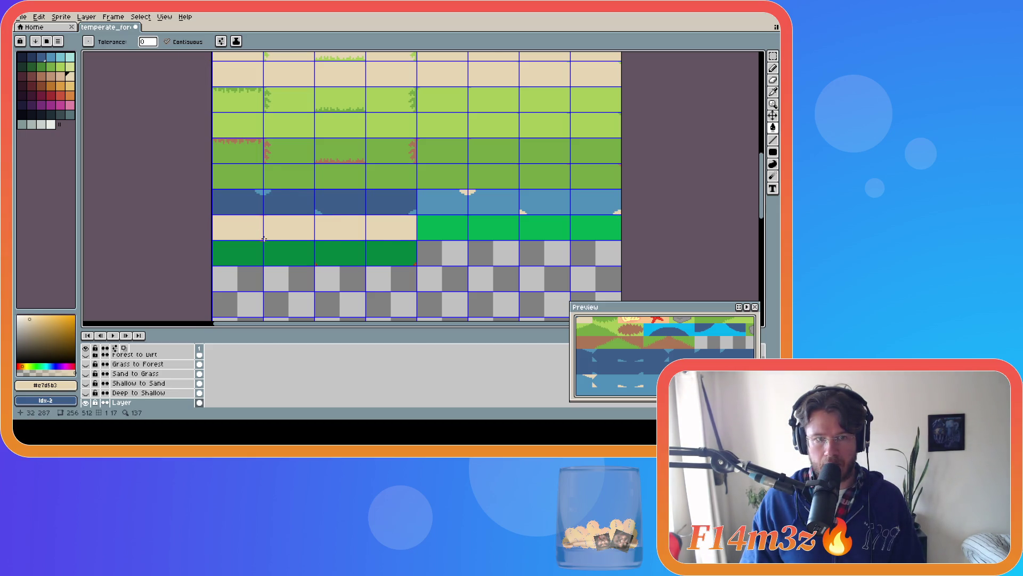
Hide the Sand to Grass and Grass to Forest layers.
scroll(266, 235, "up", 2)
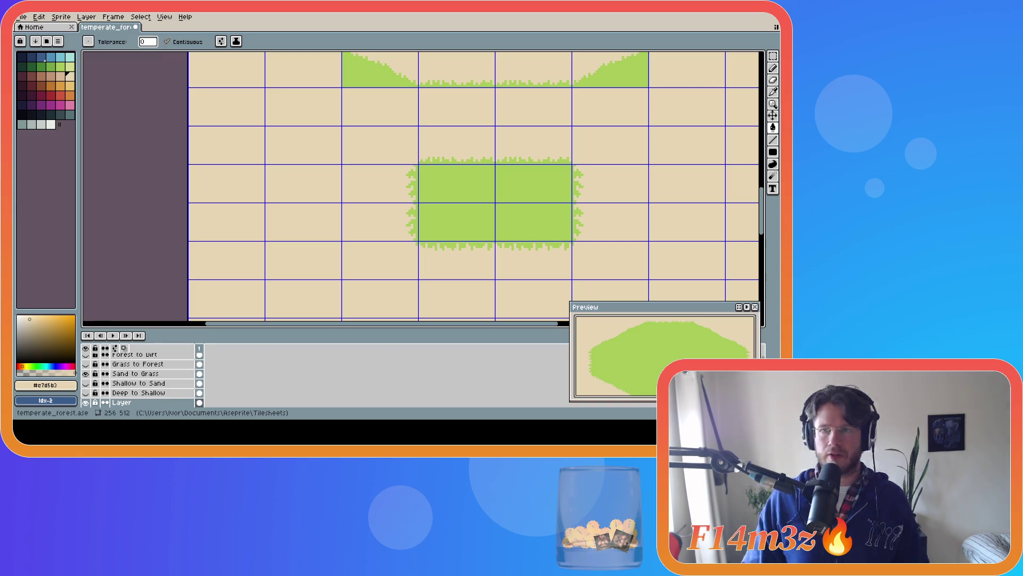
left_click(85, 374)
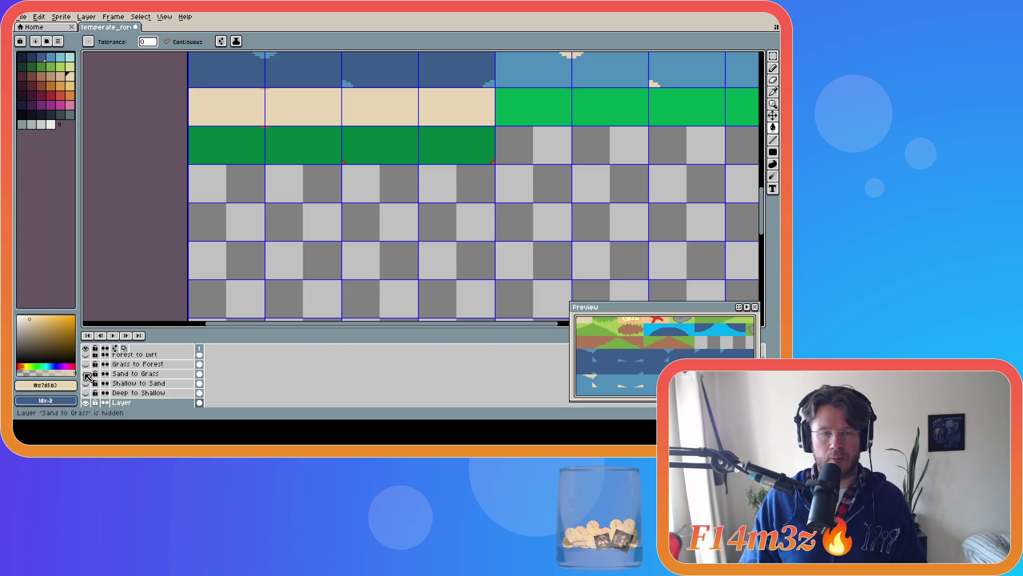
left_click(85, 366)
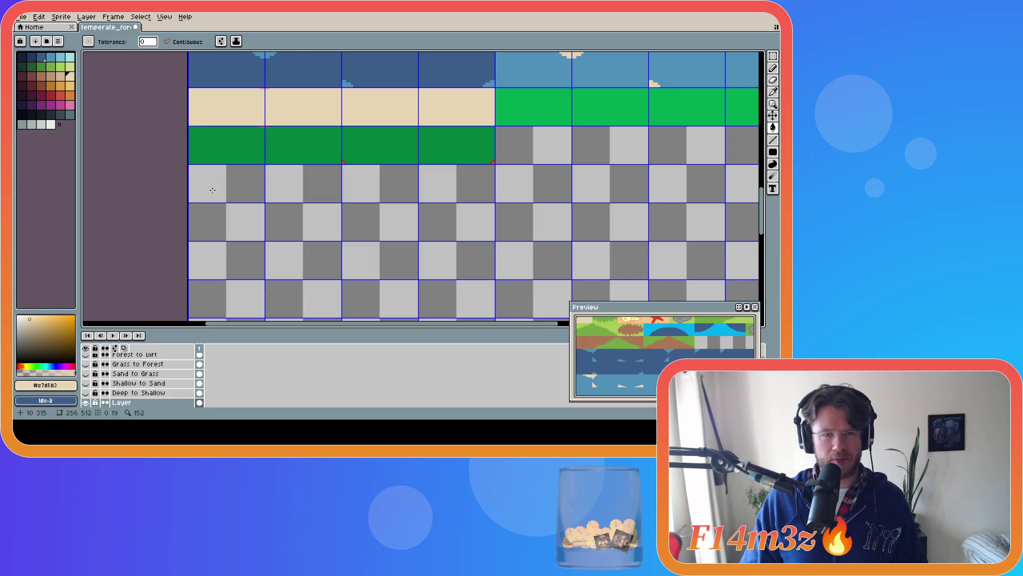
Switch between the eyedropper and bucket fill tools while checking the remaining tile rows.
key("i")
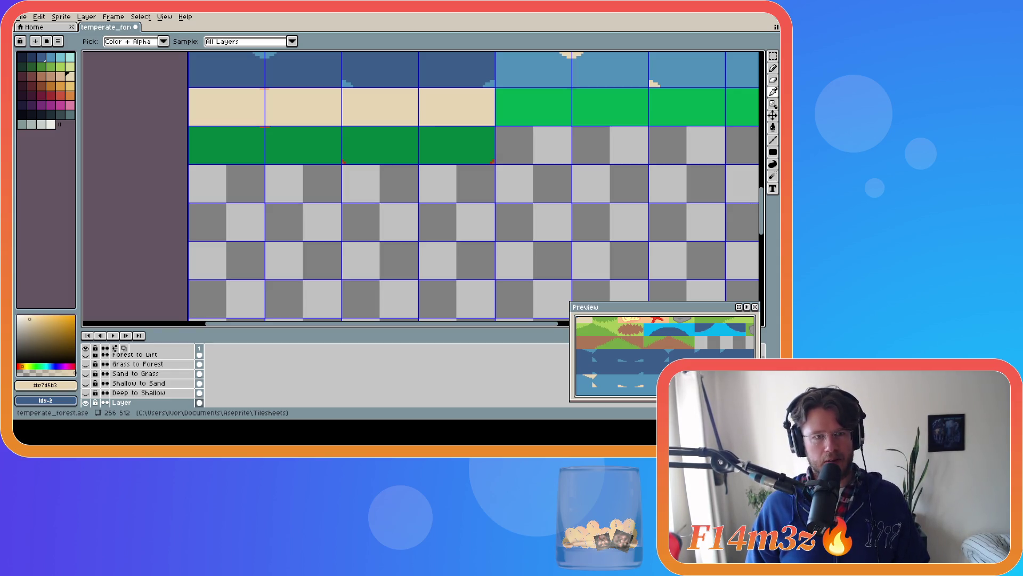
key("g")
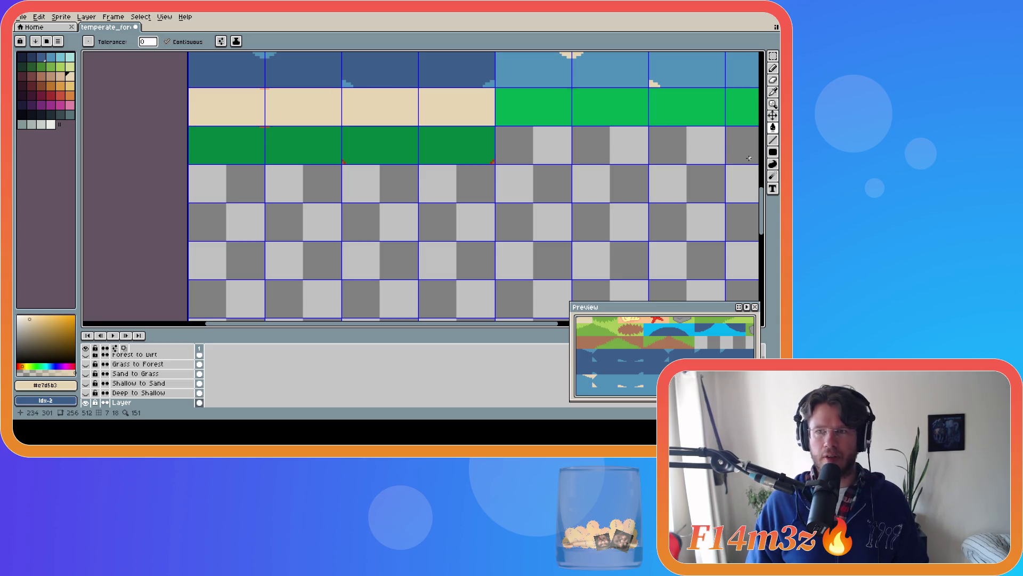
left_click_drag(761, 198, 760, 190)
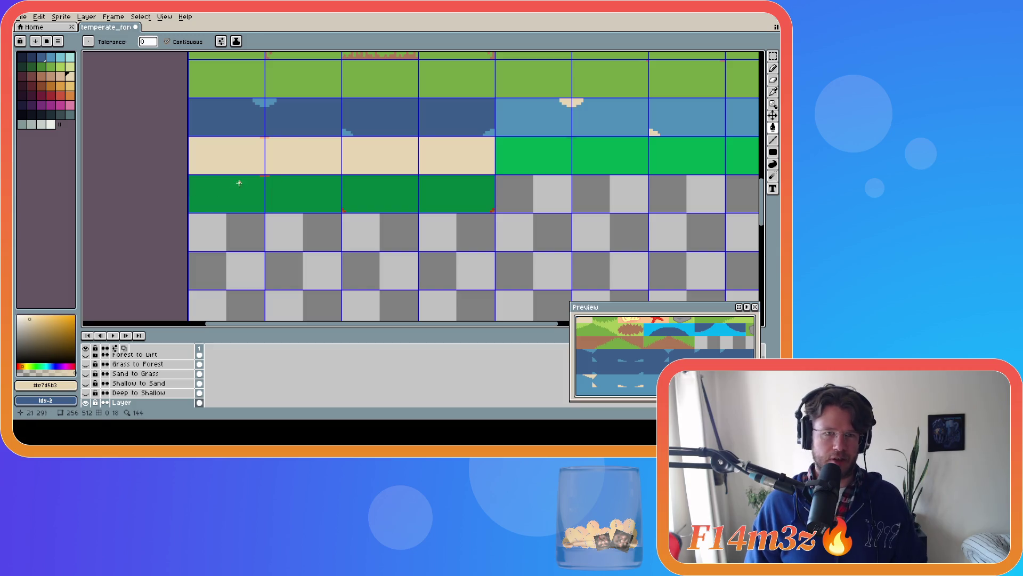
key("i")
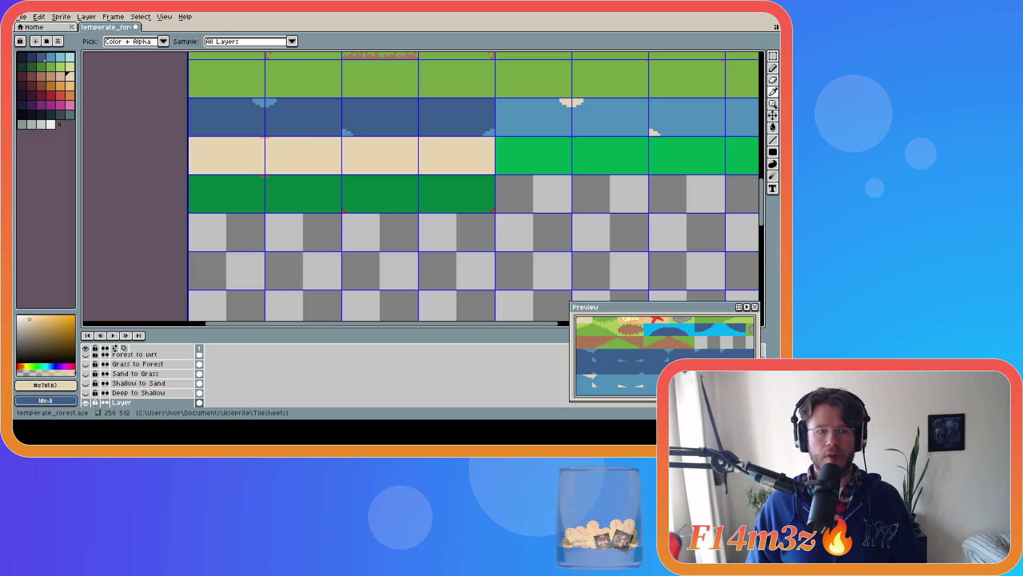
key("g")
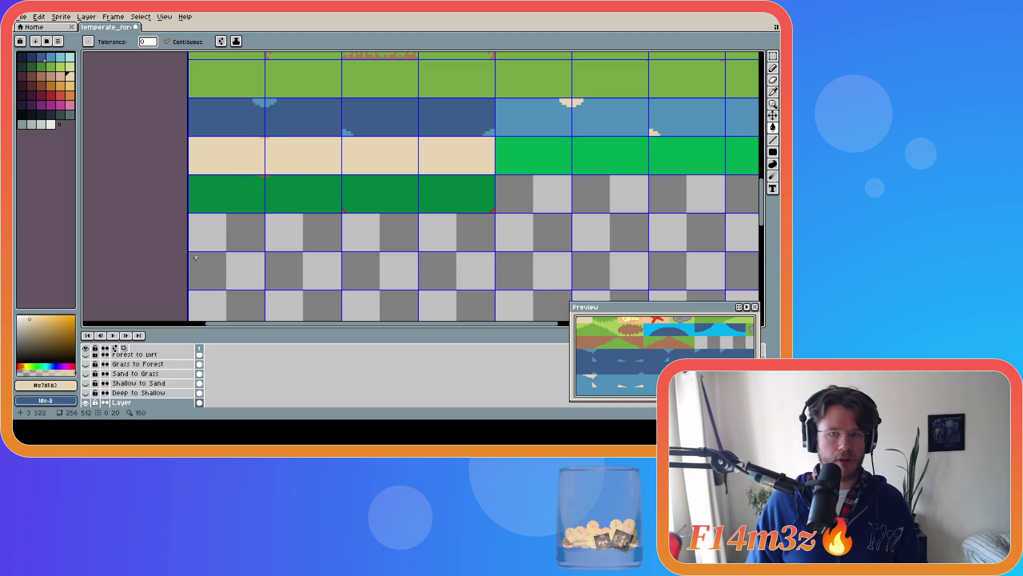
Show the Sand to Grass layer again and pan the Preview so its grass patch sits at the top.
left_click(87, 373)
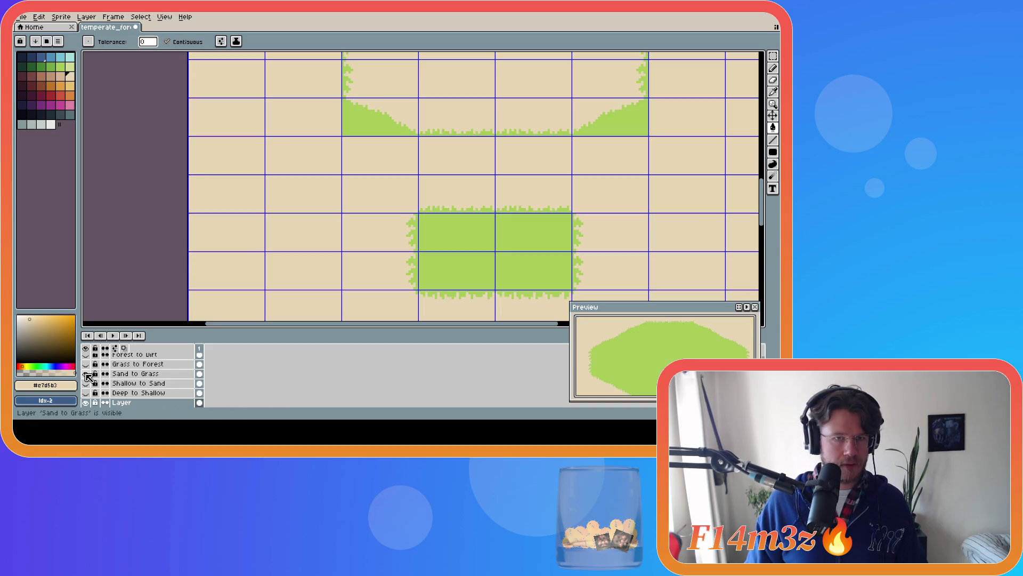
scroll(374, 229, "down", 2)
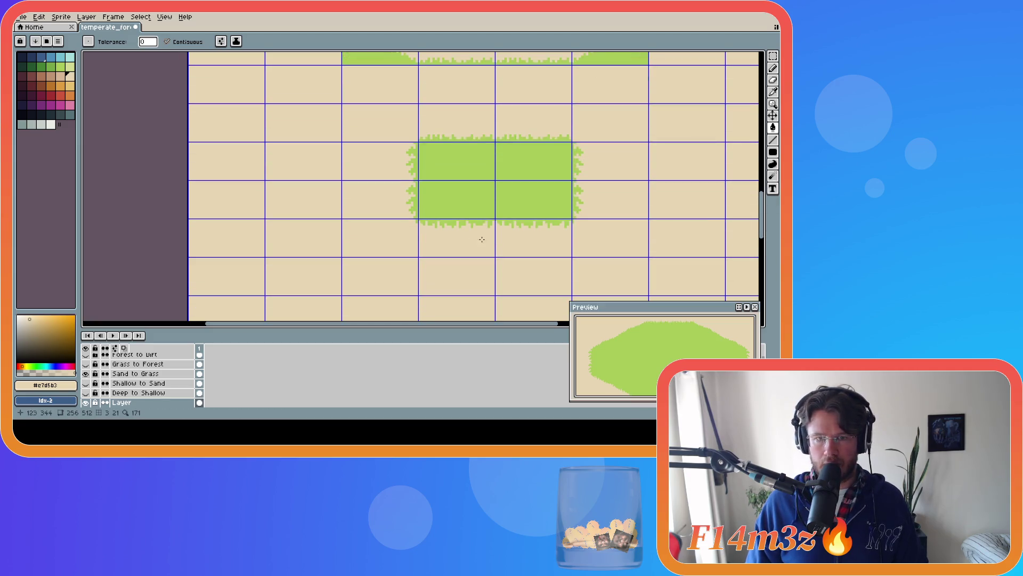
key("m")
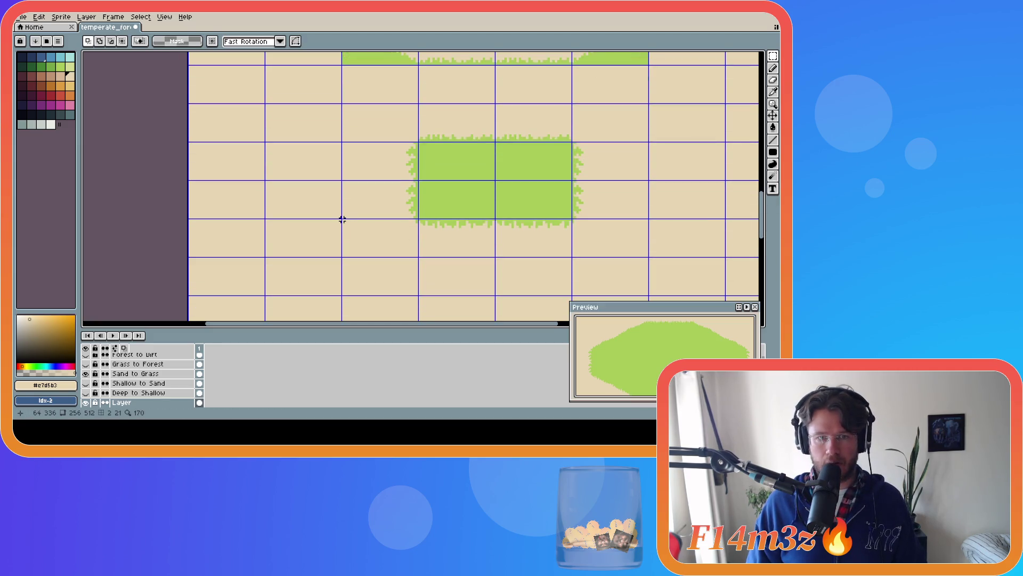
left_click_drag(646, 350, 685, 328)
scroll(684, 327, "down", 3)
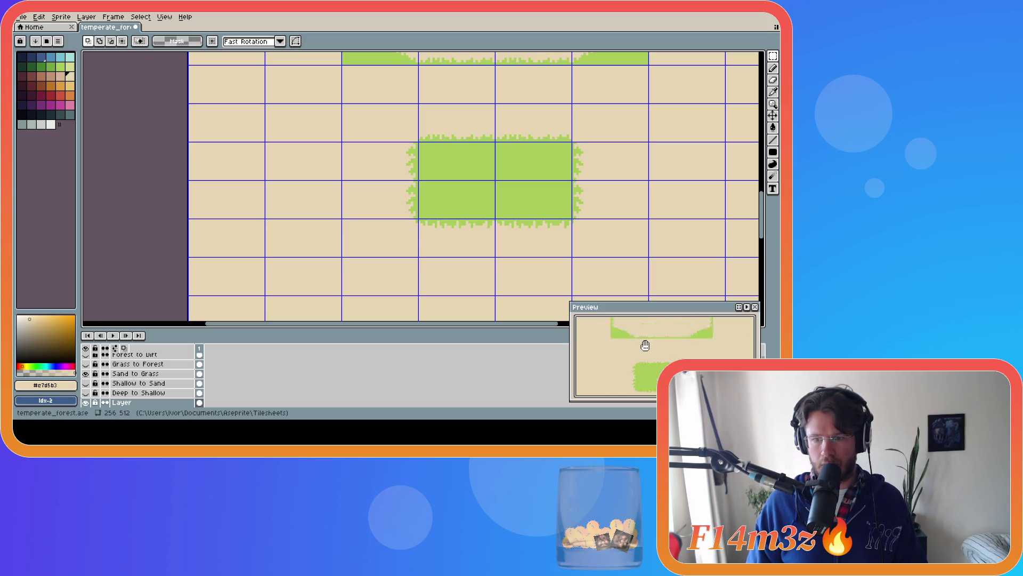
scroll(663, 355, "up", 3)
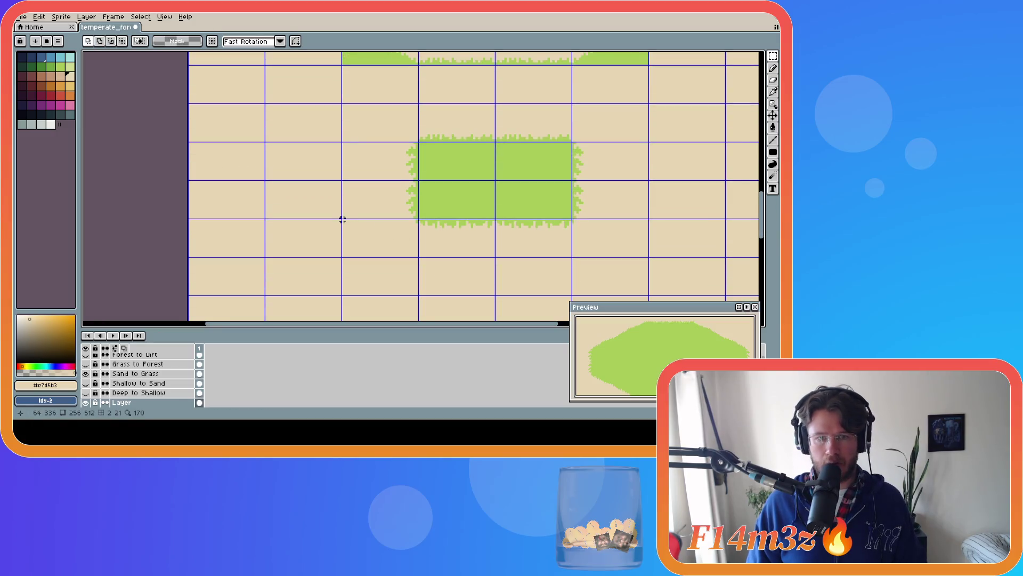
left_click_drag(667, 394, 665, 365)
scroll(649, 327, "down", 4)
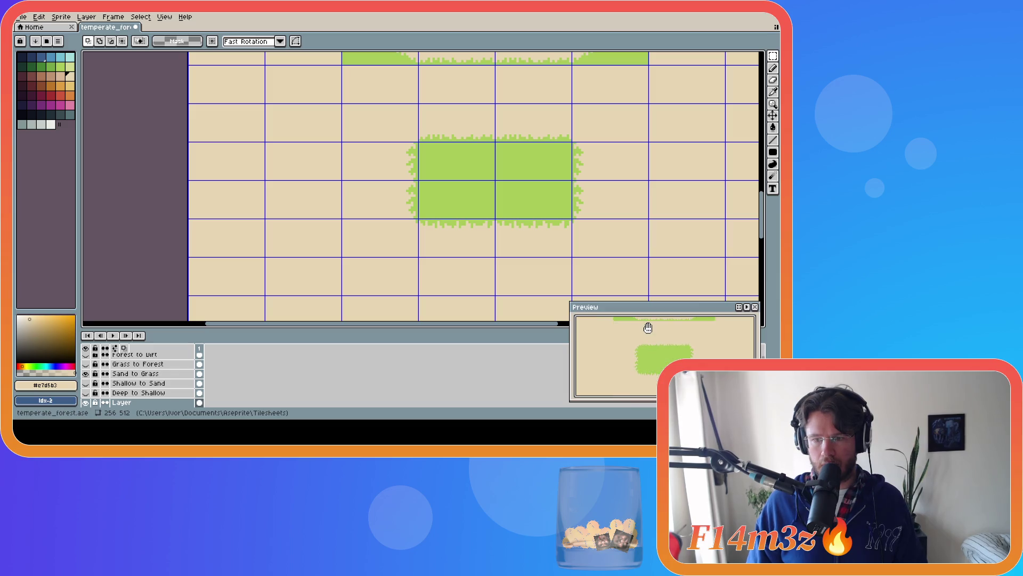